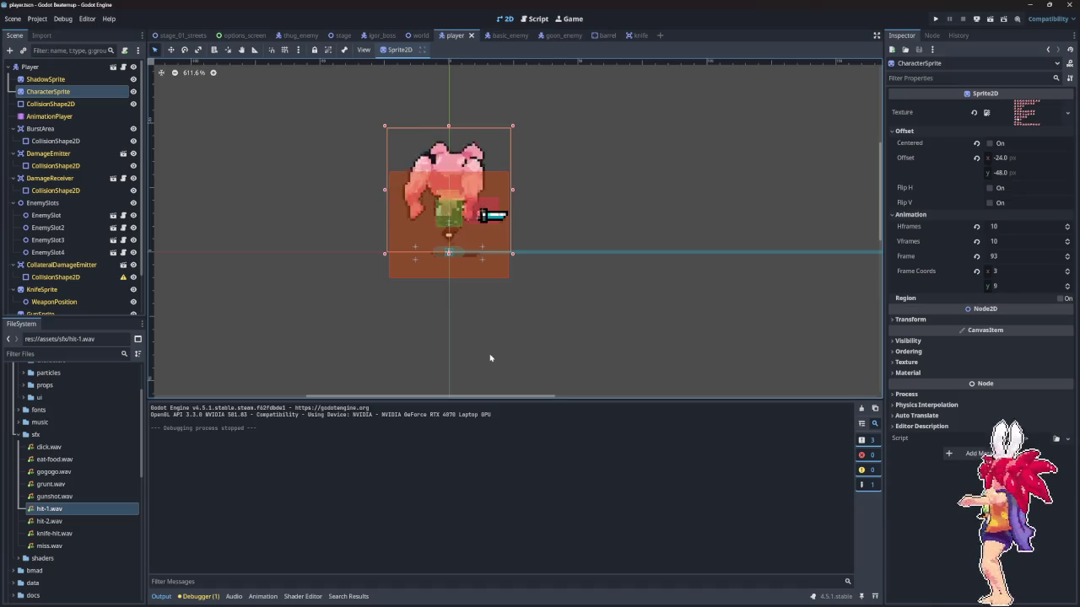
Load the AnimationPlayer's 'fall' animation to show its CharacterSprite, KnifeSprite and GunSprite tracks.
click(489, 357)
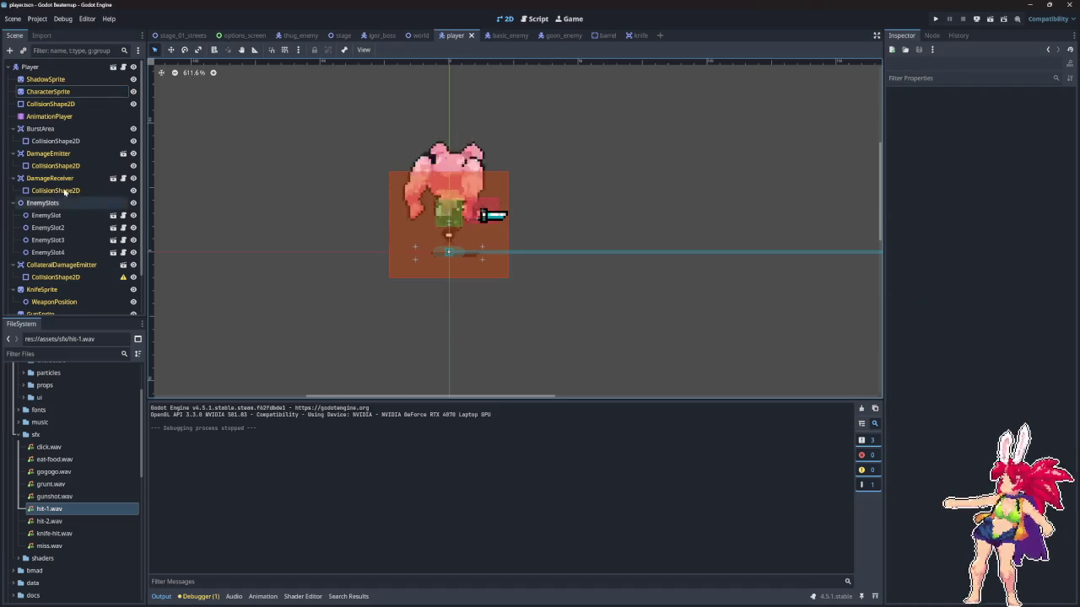
click(44, 118)
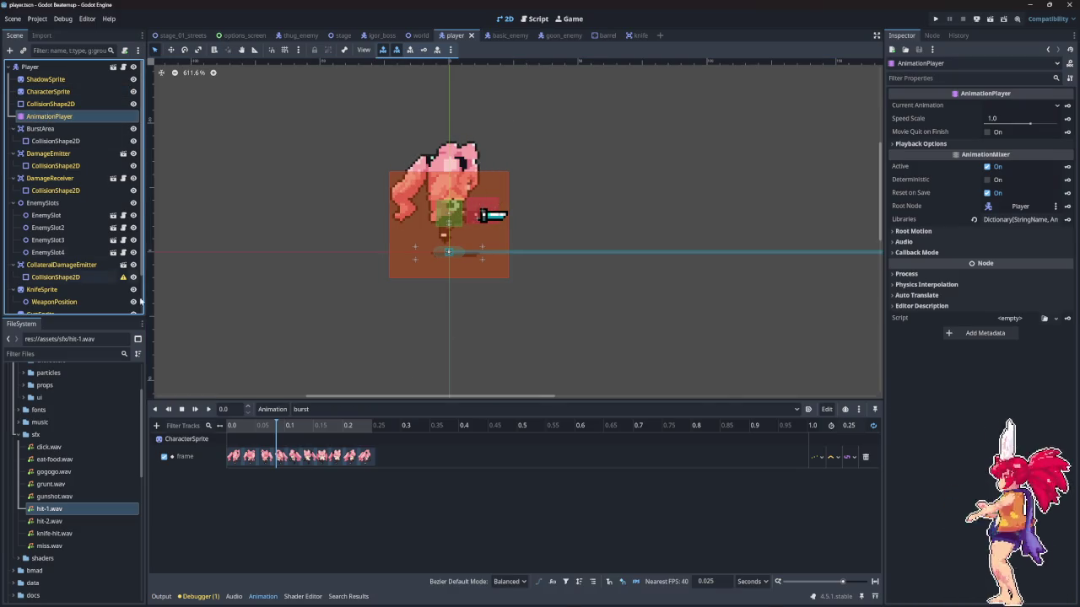
click(295, 415)
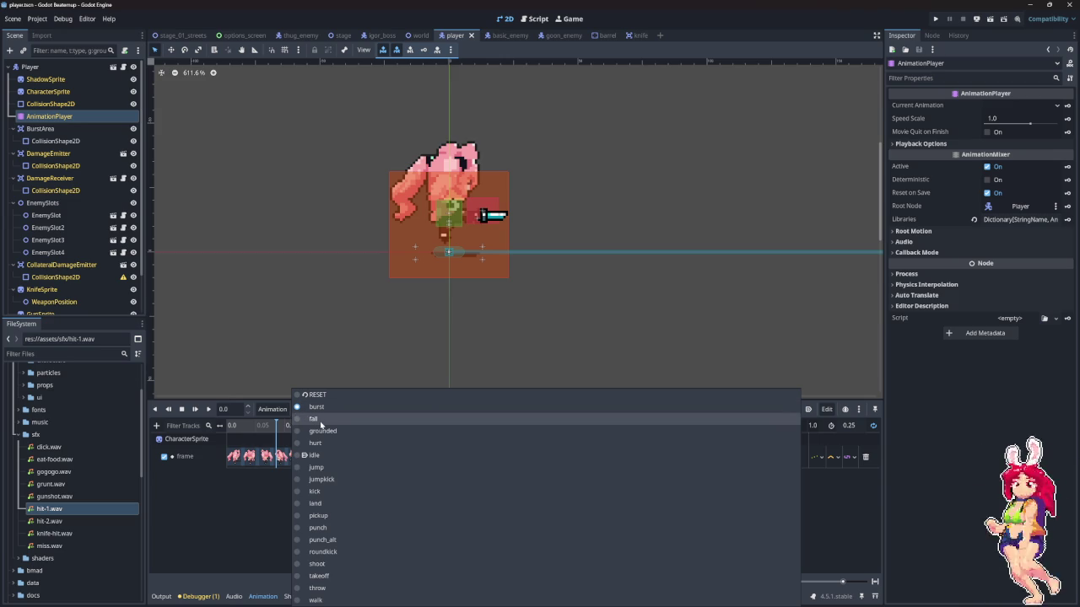
click(320, 421)
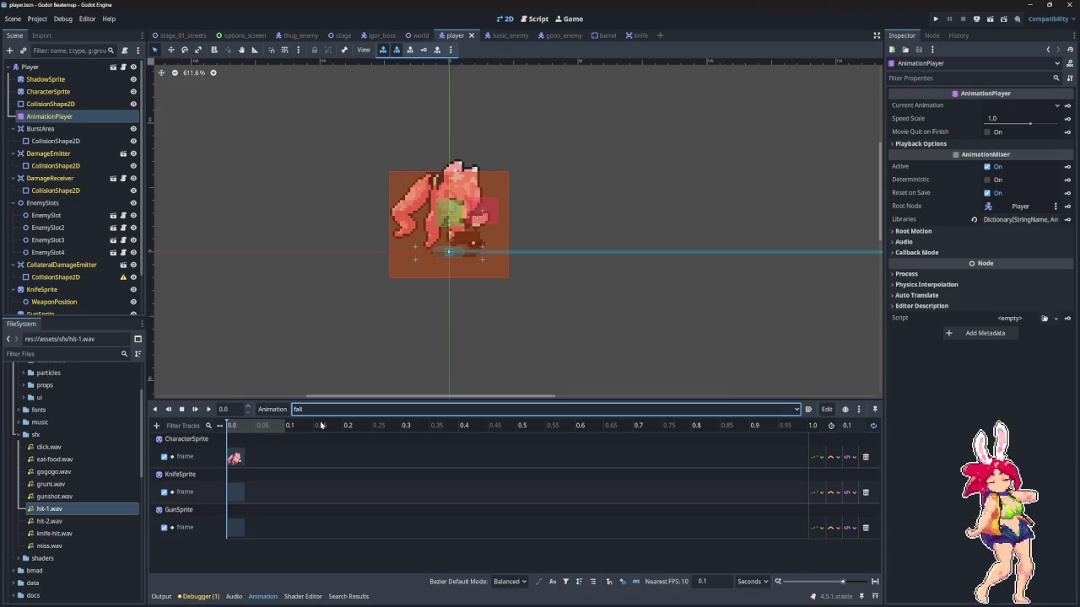
click(300, 410)
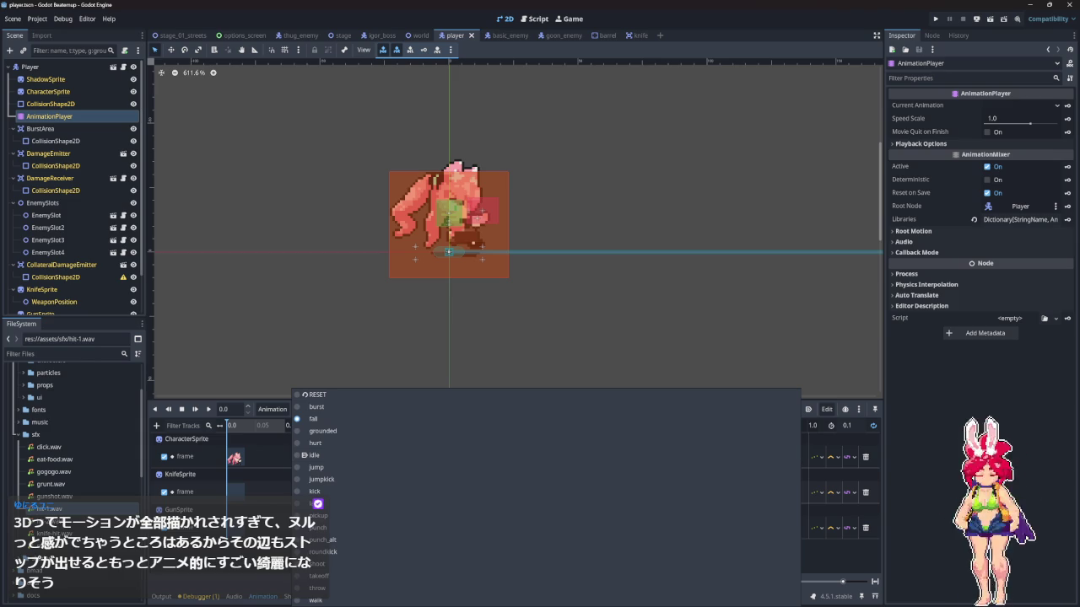
key(Escape)
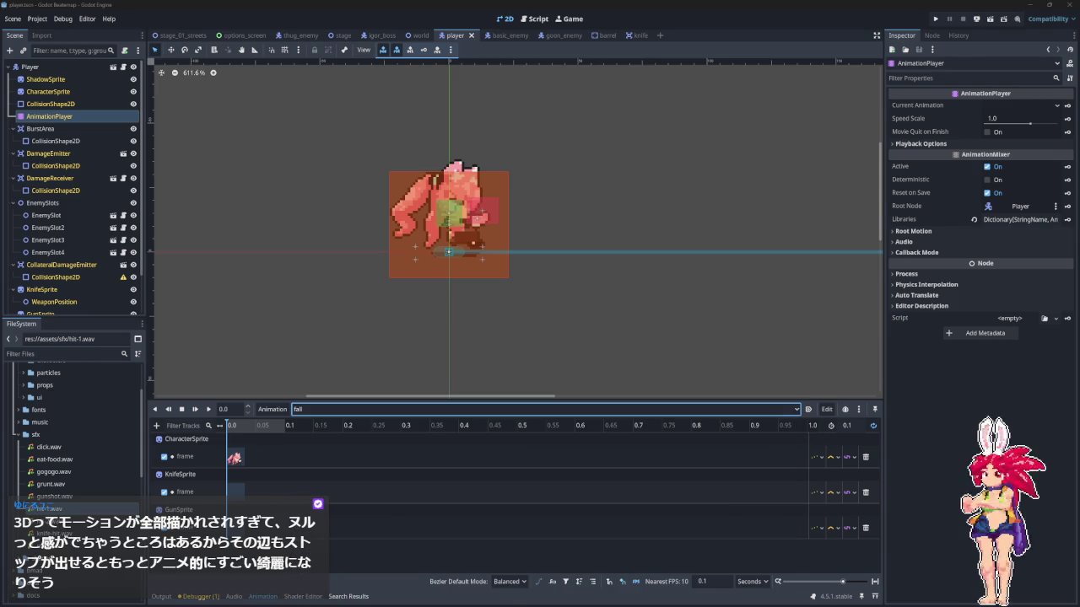
key(alt+Tab)
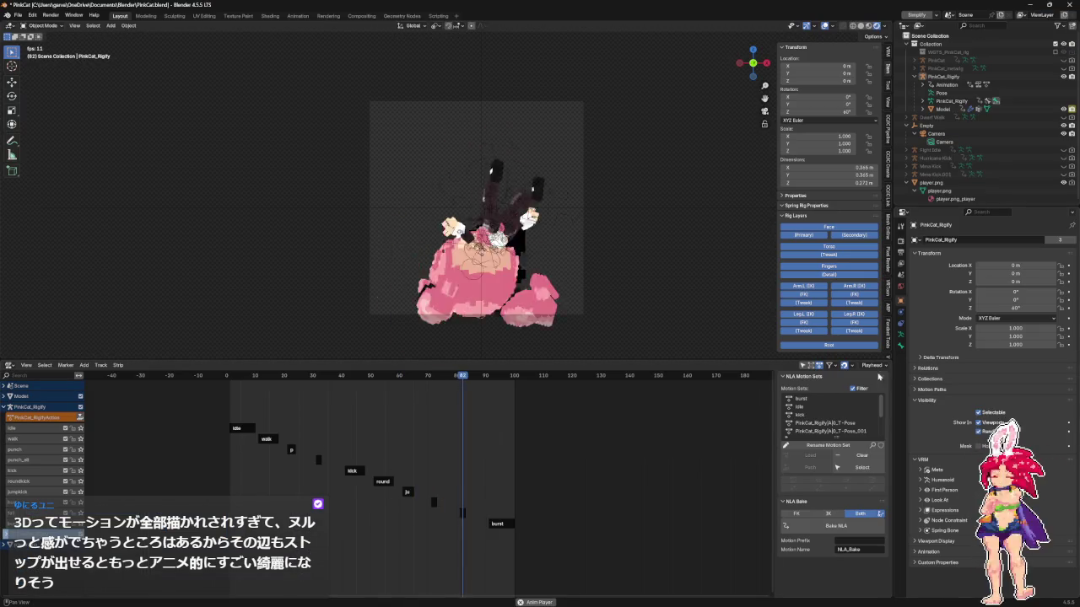
Set Frame End to 10 in Output Properties and replay the idle preview.
key(space)
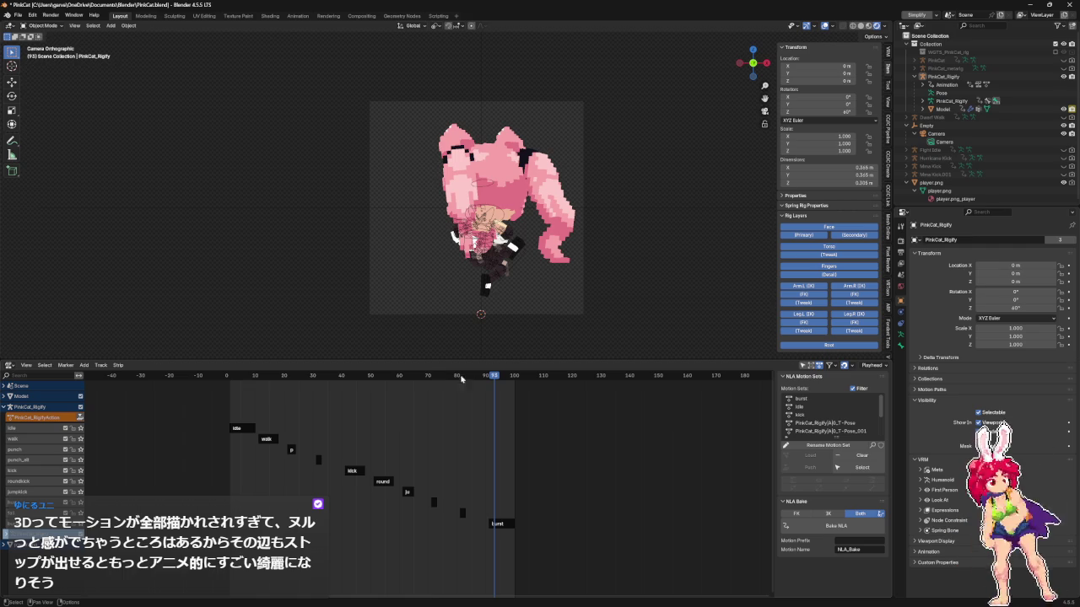
mouse_move(491, 377)
mouse_down()
mouse_move(500, 379)
mouse_move(238, 385)
mouse_up()
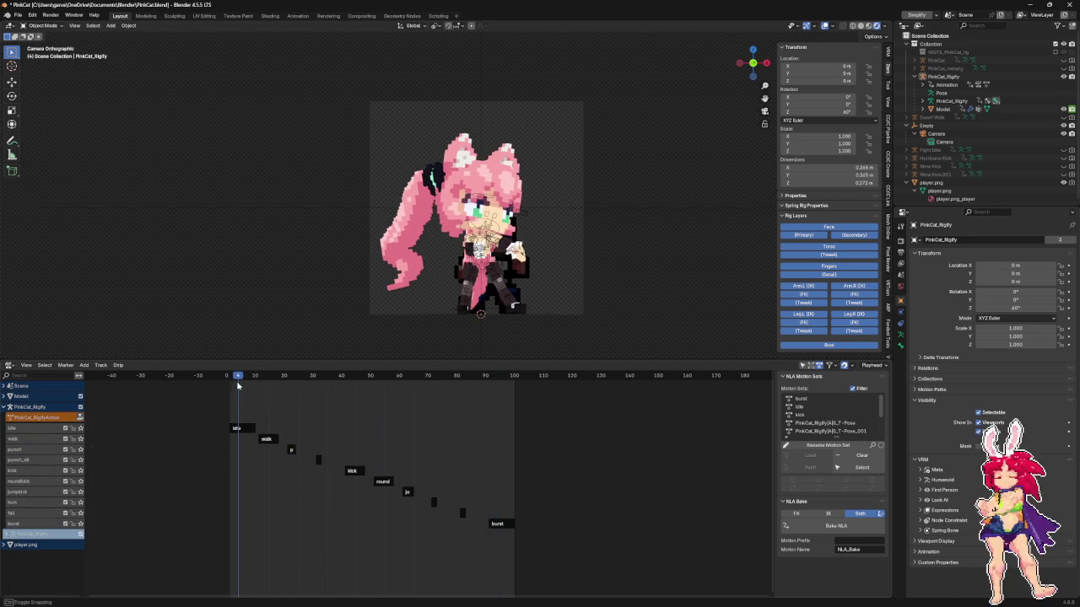
click(900, 347)
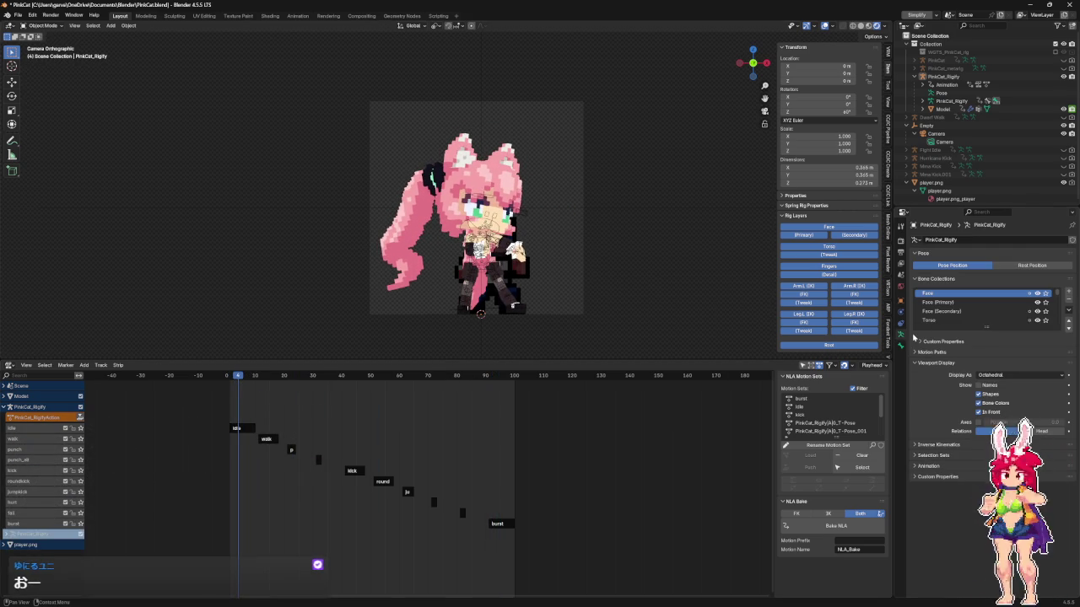
click(900, 242)
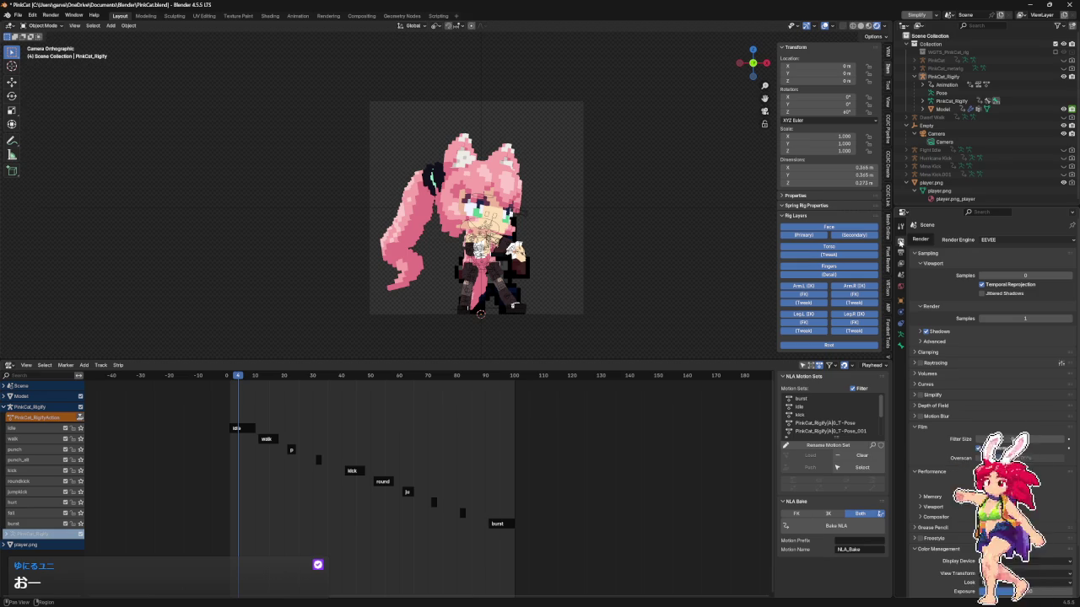
click(900, 253)
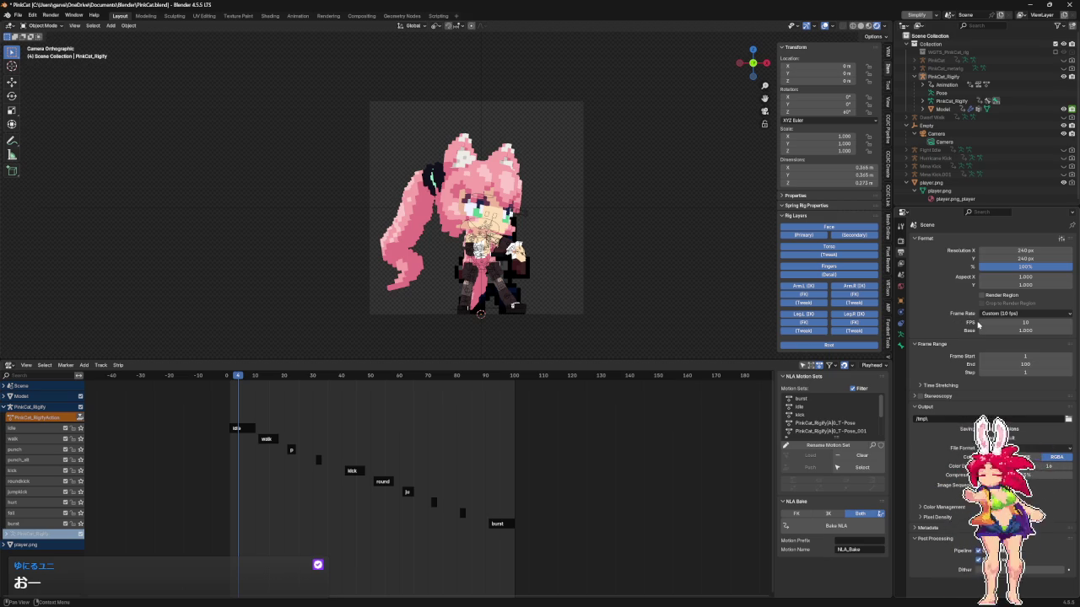
click(1004, 364)
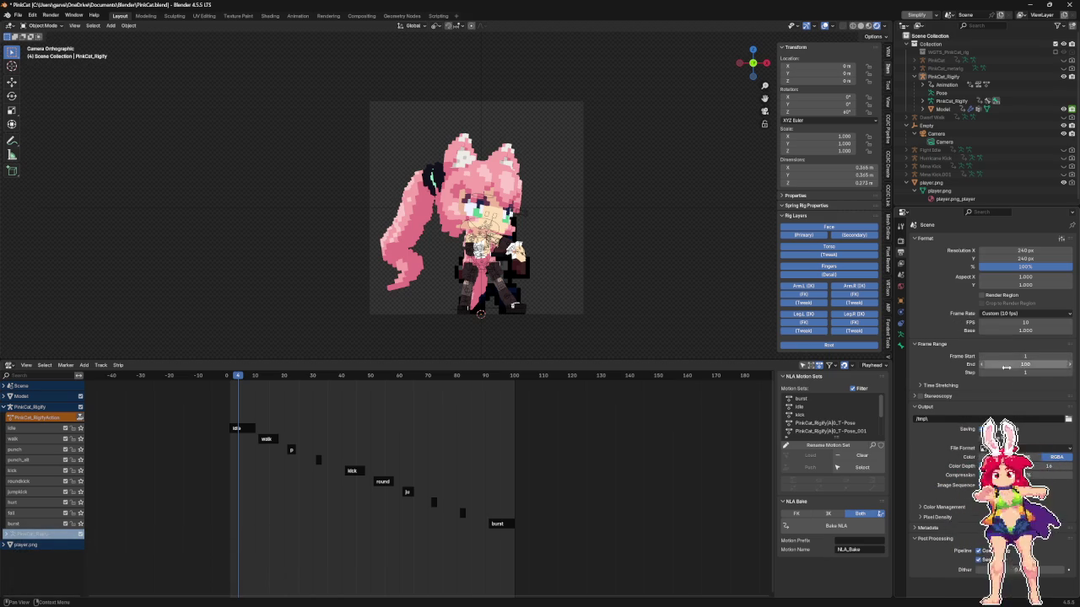
text(10)
key(Return)
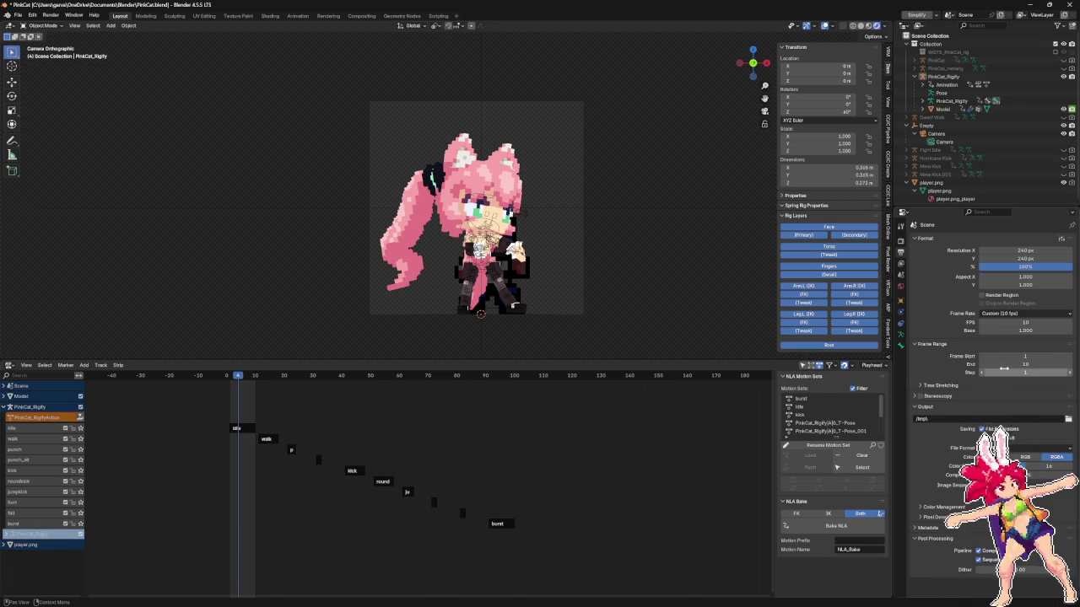
scroll(677, 306, up, 1)
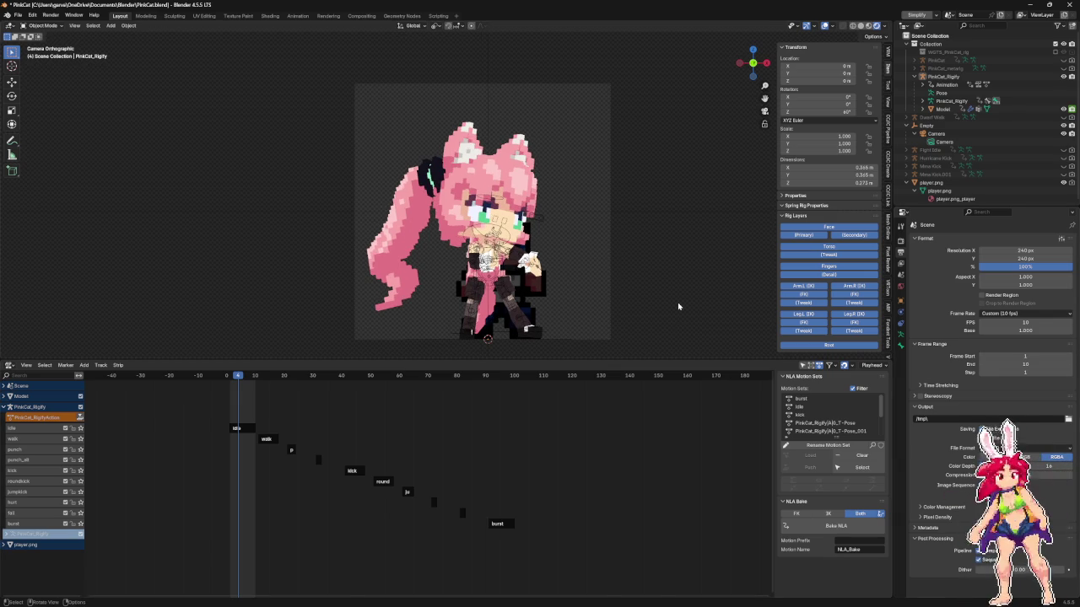
key(space)
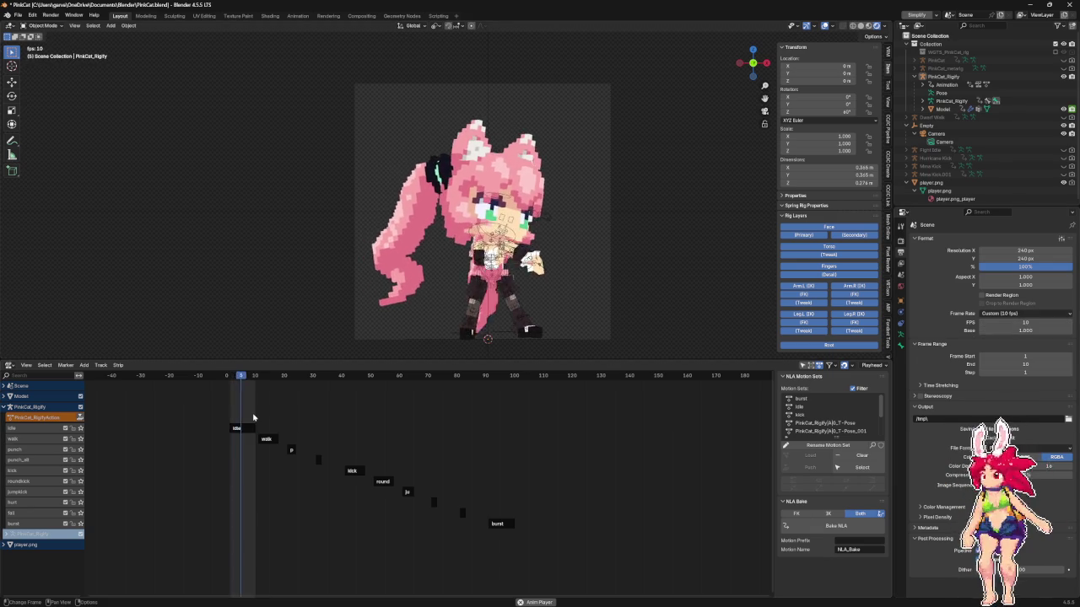
Zoom the NLA editor, stop the idle preview at frame 7, and scrub back to frame 1.
scroll(216, 423, up, 2)
scroll(216, 423, up, 1)
scroll(217, 424, up, 2)
ctrl+scroll(217, 423, left, 3)
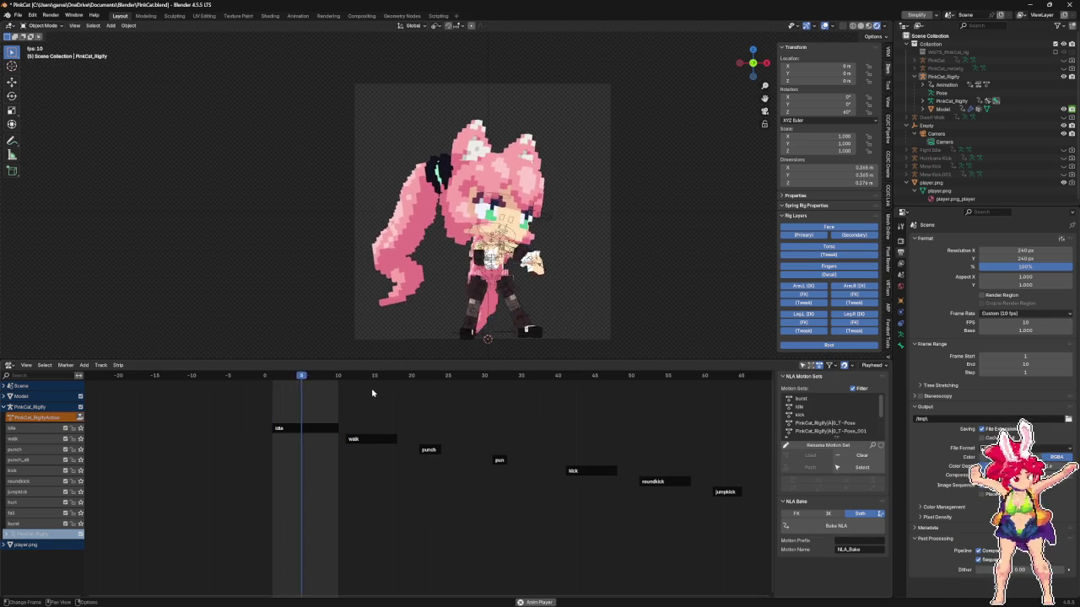
key(space)
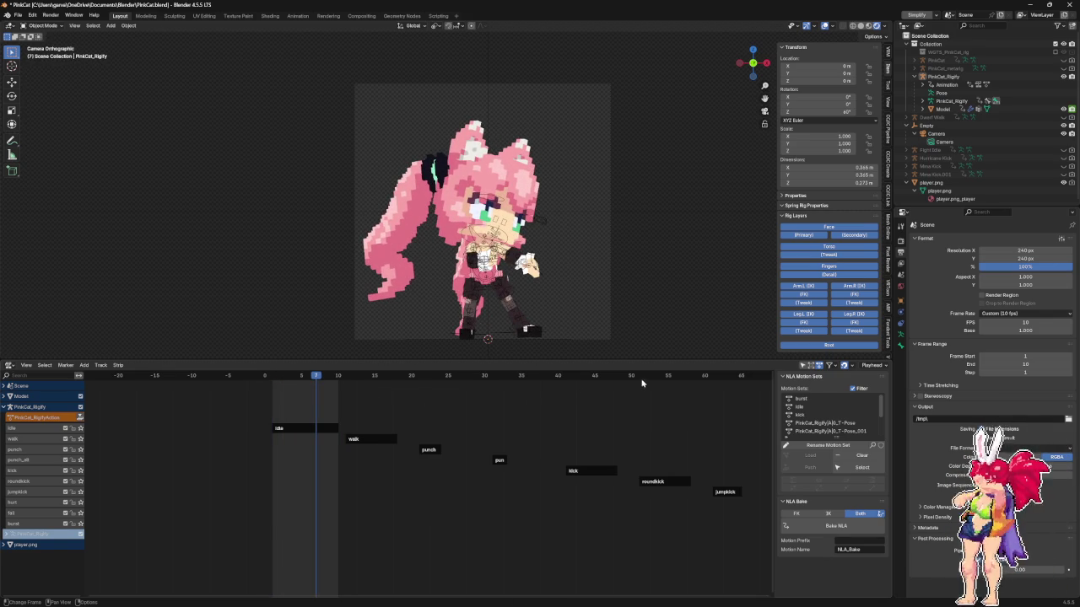
mouse_move(315, 376)
mouse_down()
mouse_move(271, 382)
mouse_move(365, 384)
mouse_up()
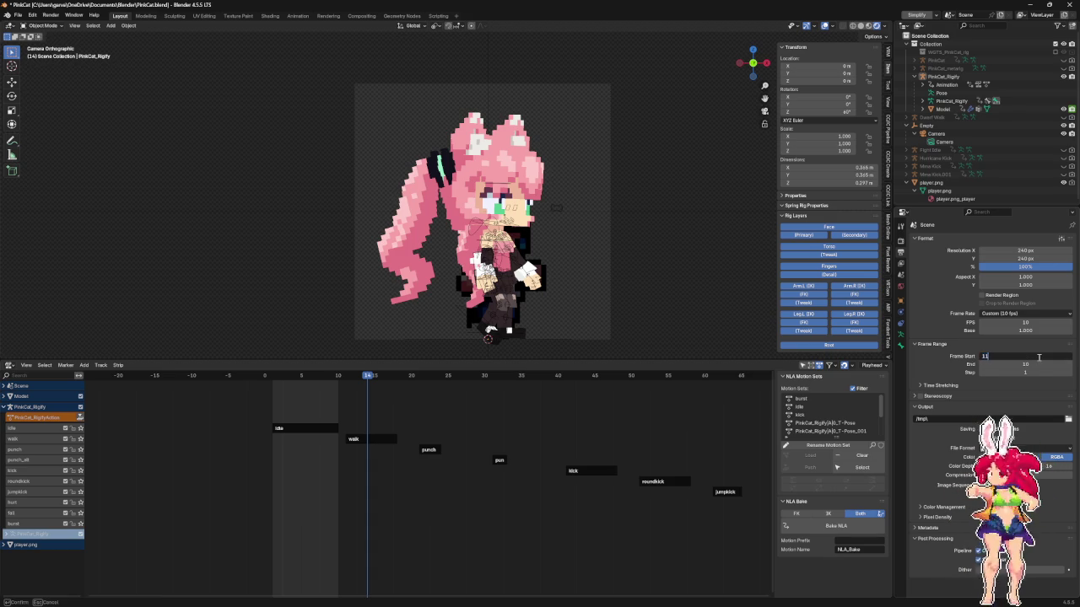
Set the frame range to 11–18 and play the shortened walk loop.
key(Return)
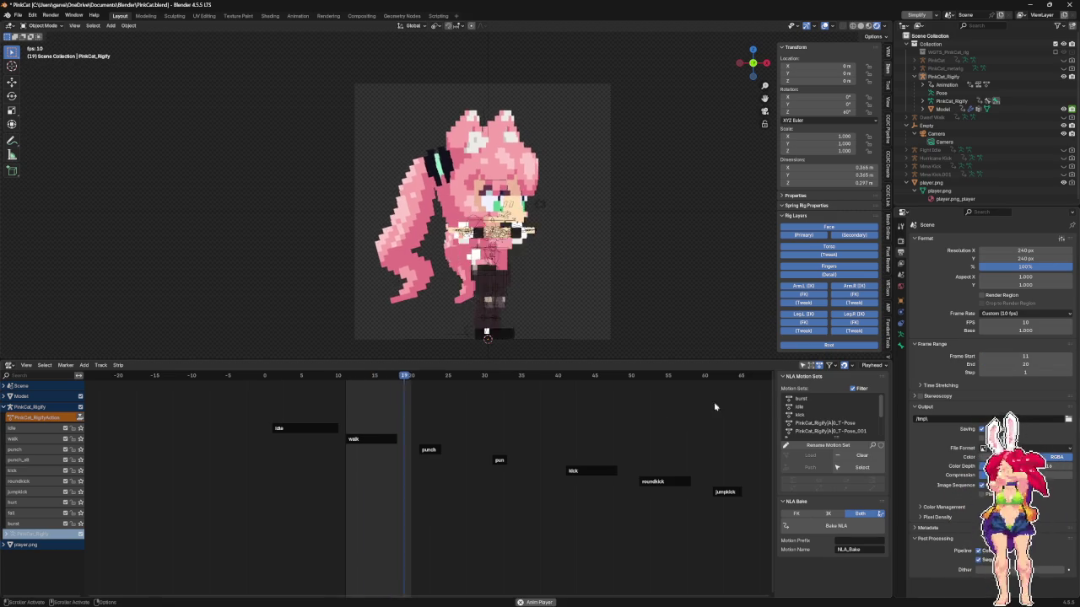
key(space)
drag(391, 385, 405, 385)
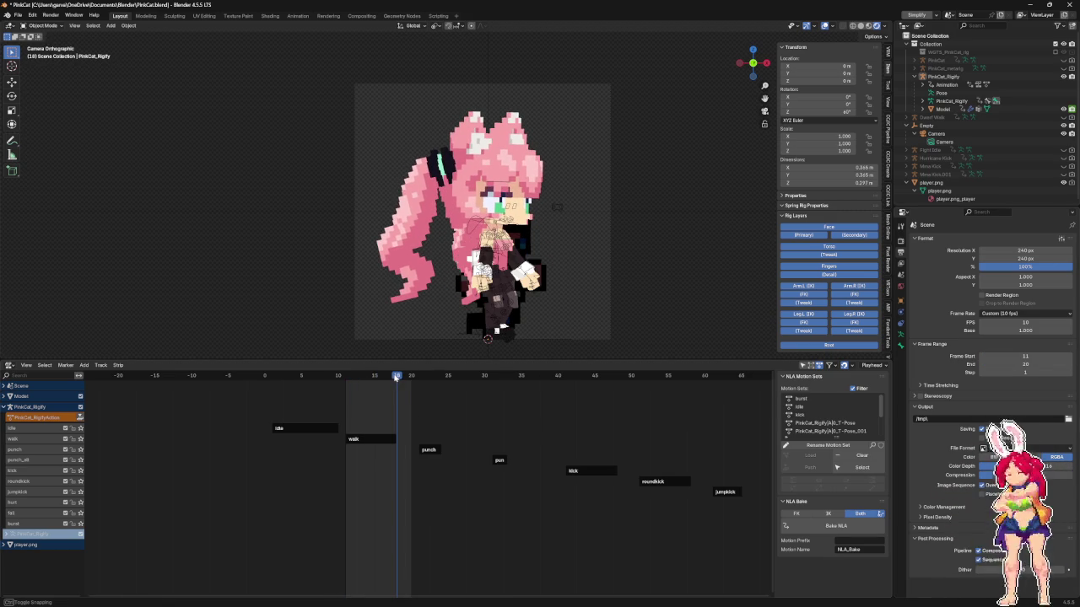
click(1038, 364)
text(18)
key(Return)
key(space)
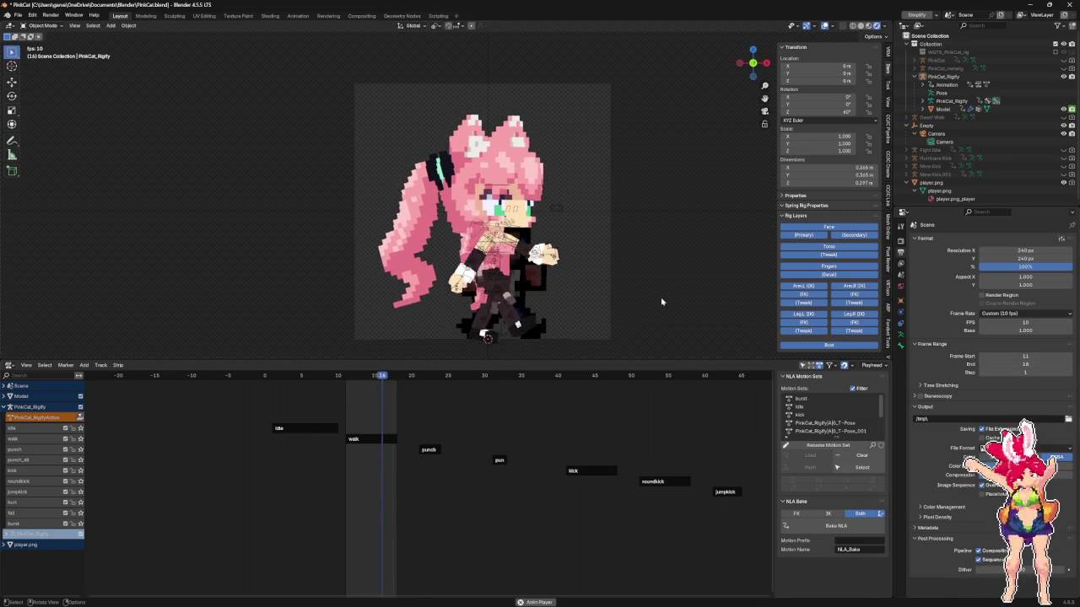
Toggle the camera view, stop at frame 12, and scrub through the walk poses.
key(KP_0)
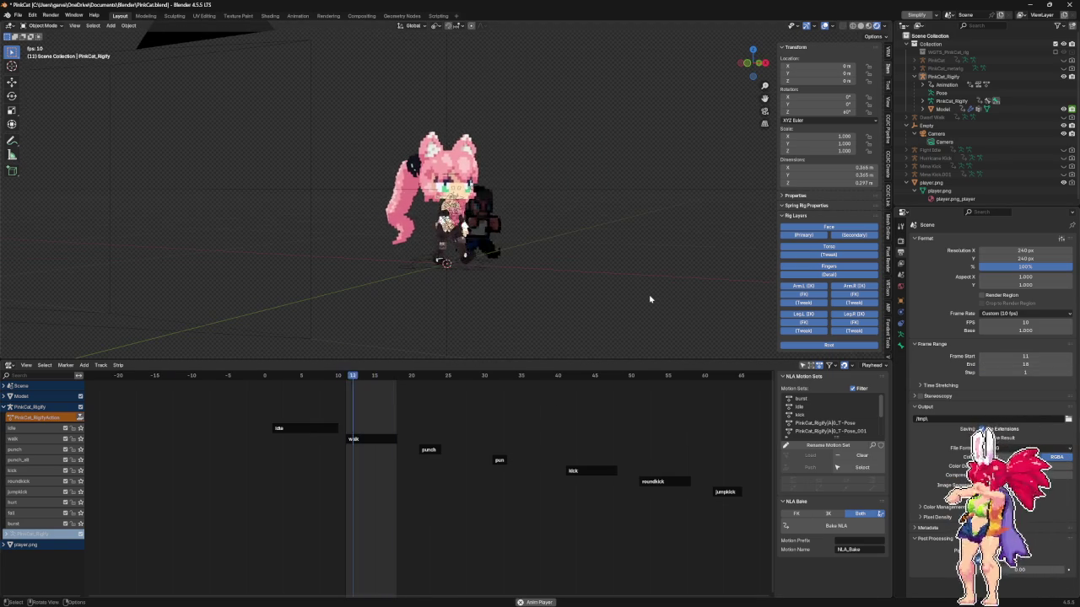
key(KP_0)
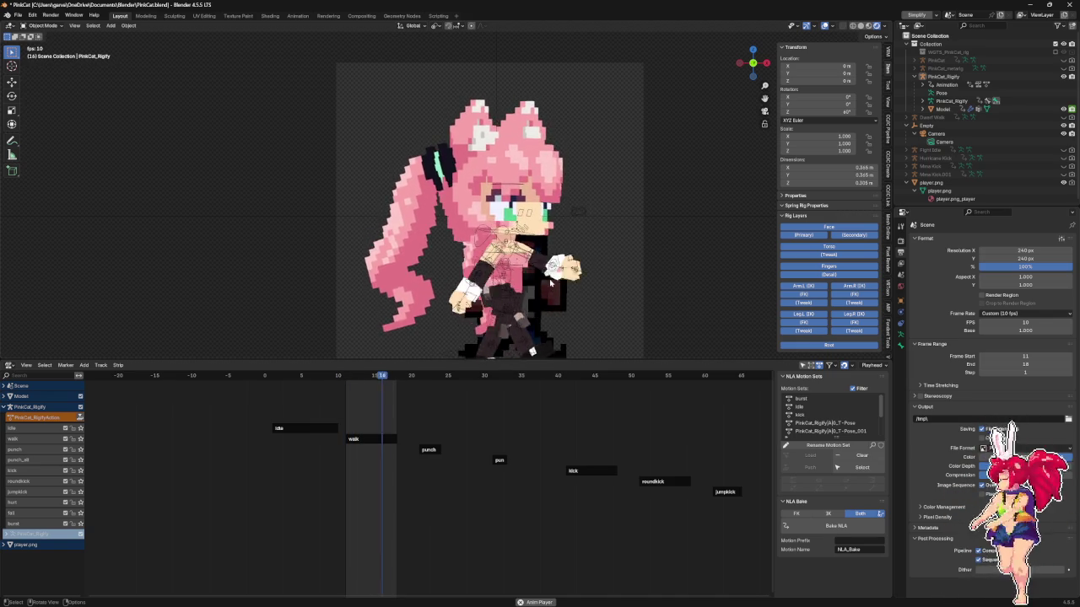
key(space)
mouse_move(354, 378)
mouse_down()
mouse_move(344, 382)
mouse_move(402, 391)
mouse_move(346, 396)
mouse_up()
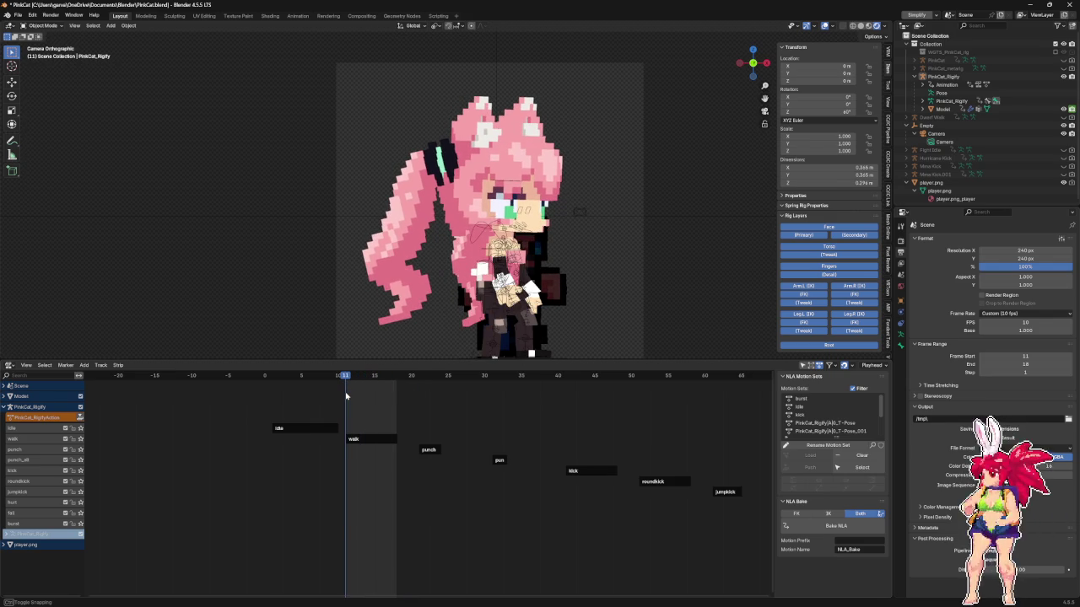
scroll(885, 317, down, 3)
scroll(886, 315, down, 3)
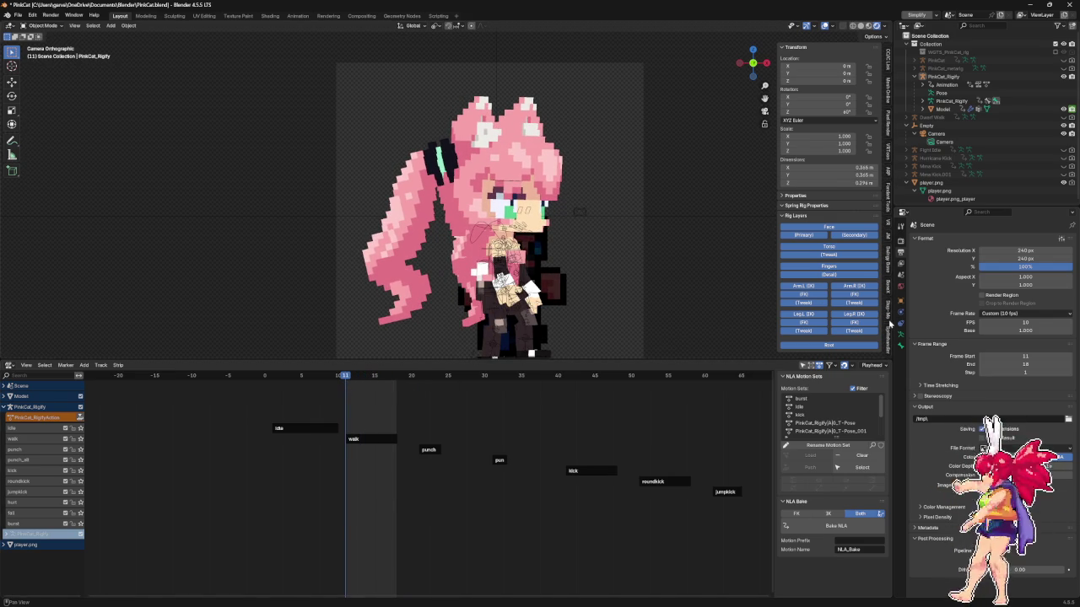
click(887, 316)
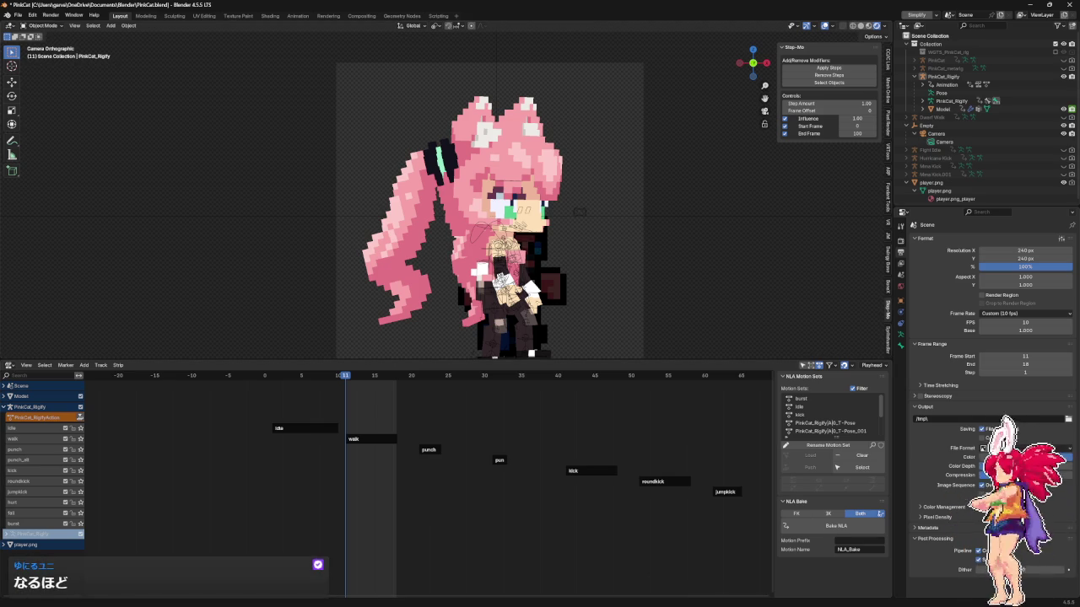
Switch to the browser showing Sketchfab 'casino' model results.
key(alt+Tab)
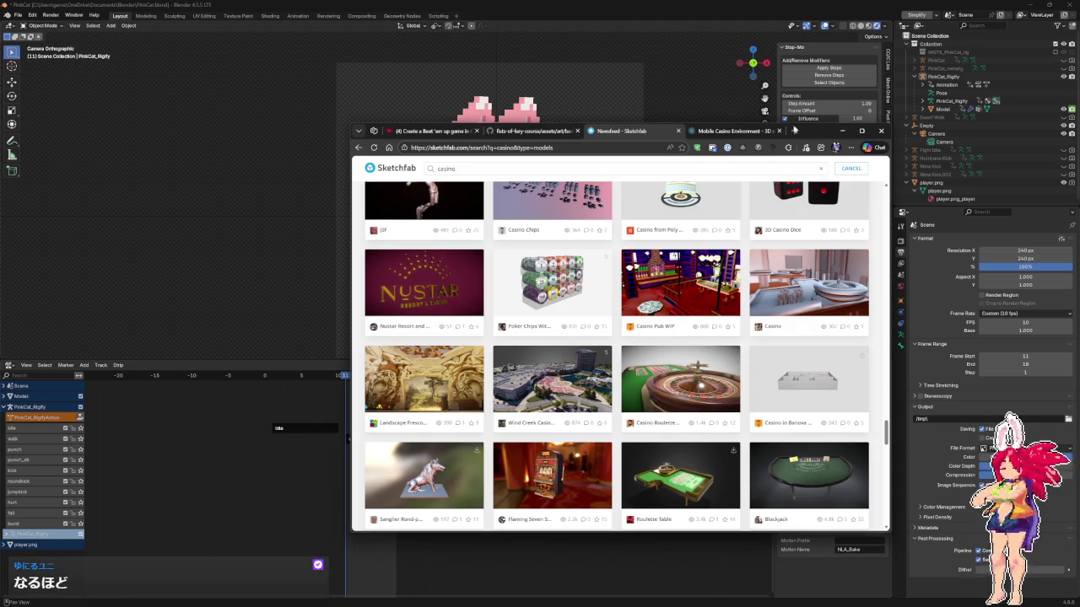
Open a new blank Edge tab, then minimize the browser.
click(794, 131)
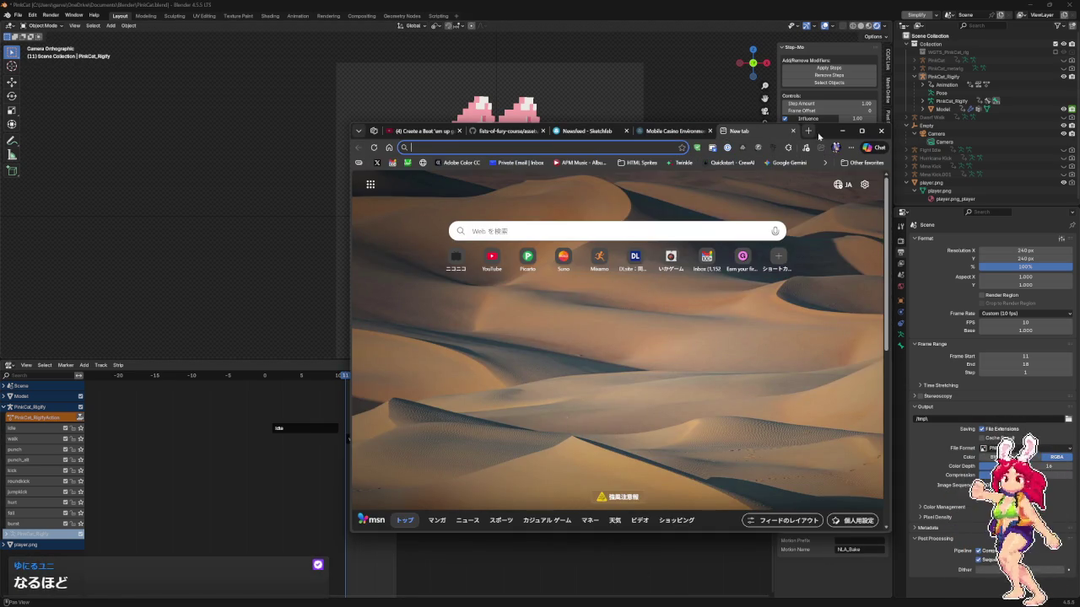
click(842, 131)
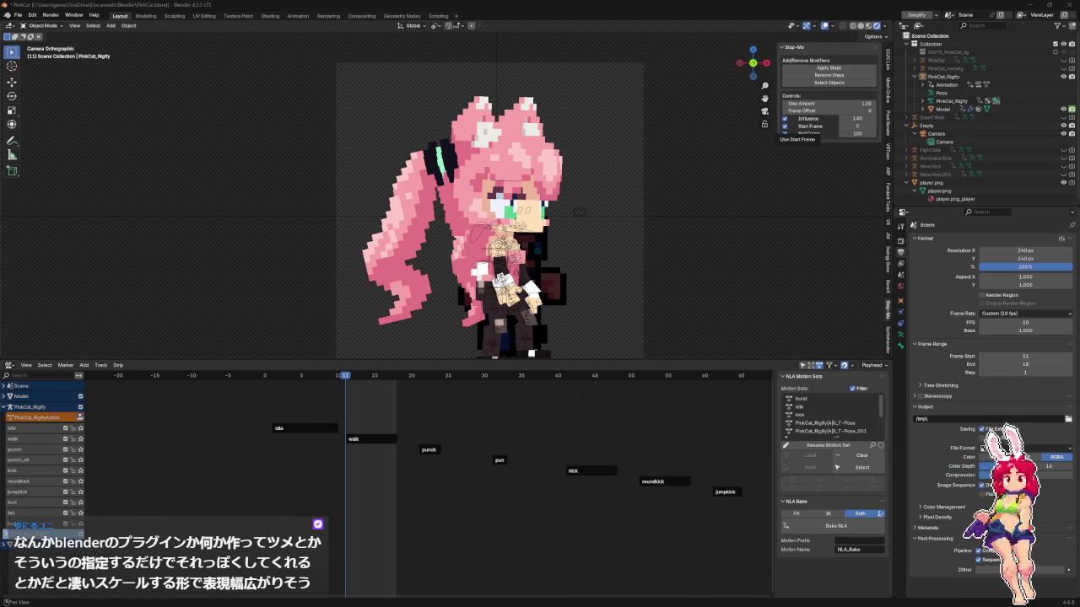
Bring back the Edge window with the 'Why is Choppy Animation Better?' video.
key(alt+Tab)
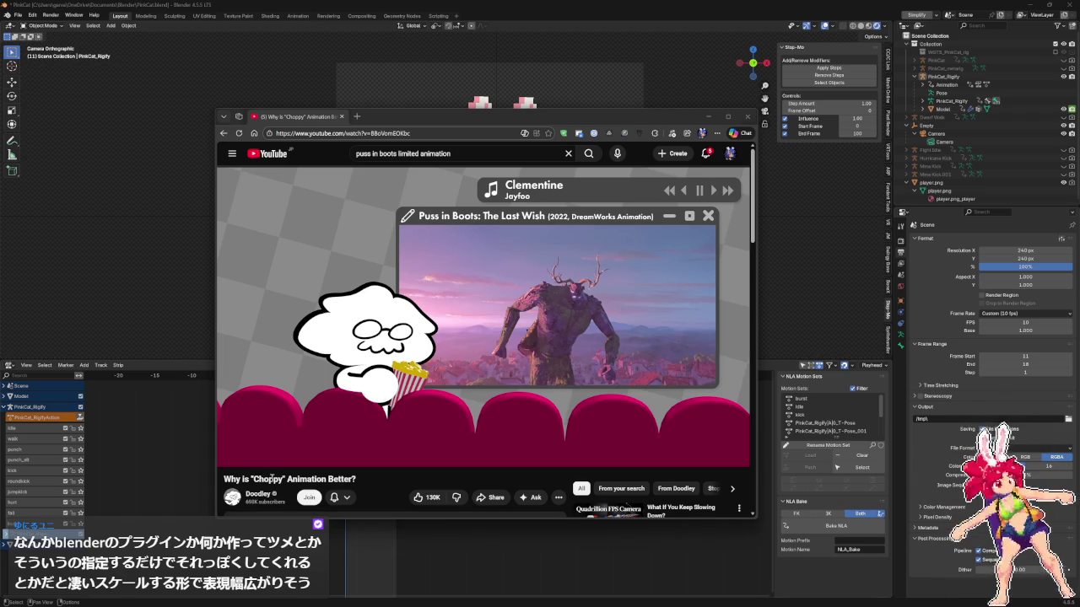
Jump the video to 0:50 and pause, then skip ahead to 3:54.
double_click(268, 479)
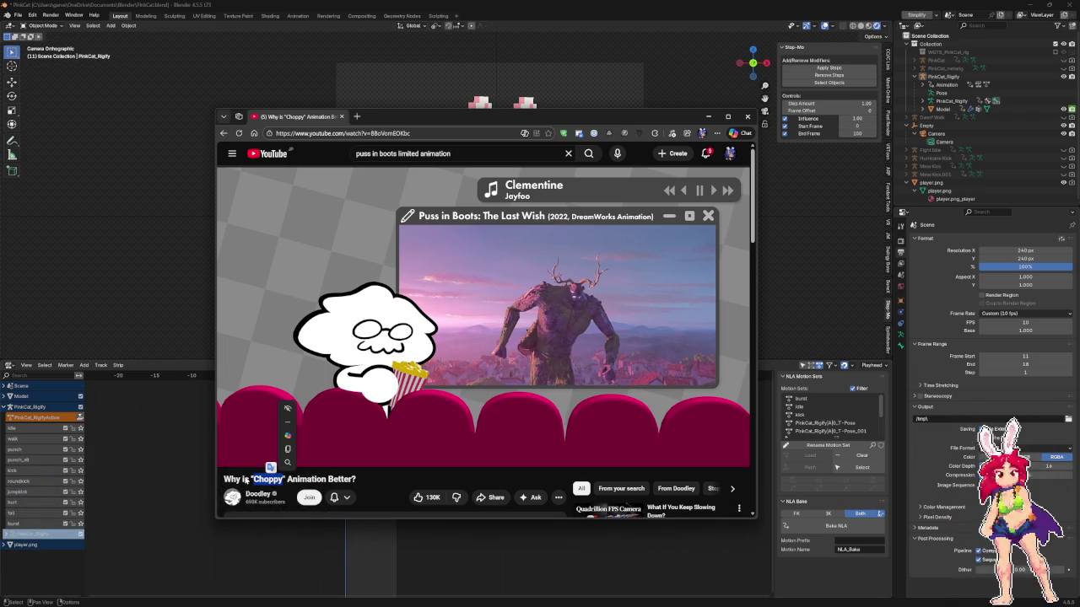
click(239, 478)
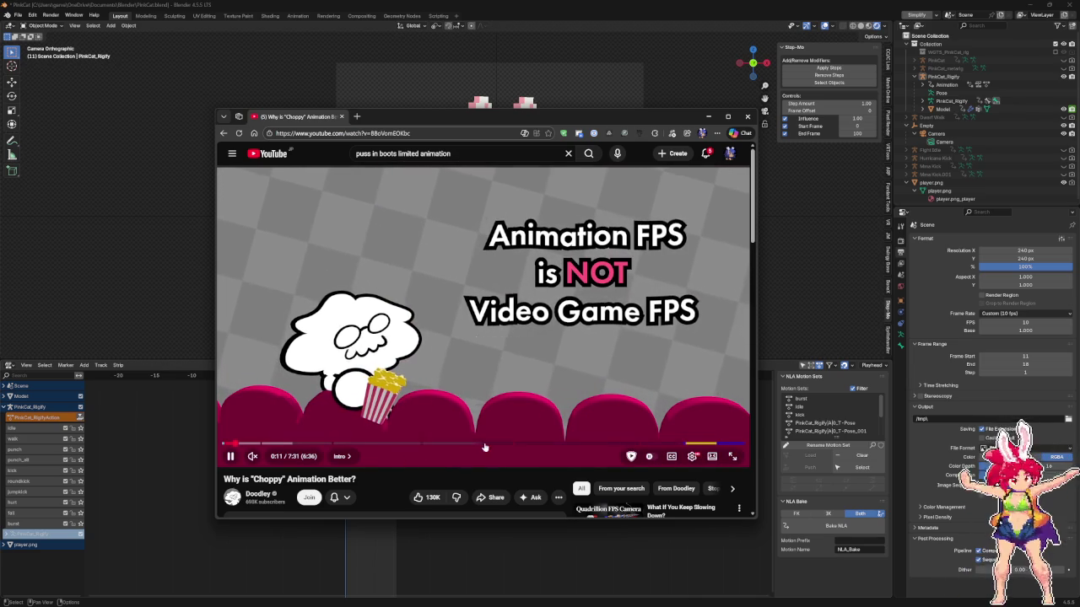
mouse_move(345, 444)
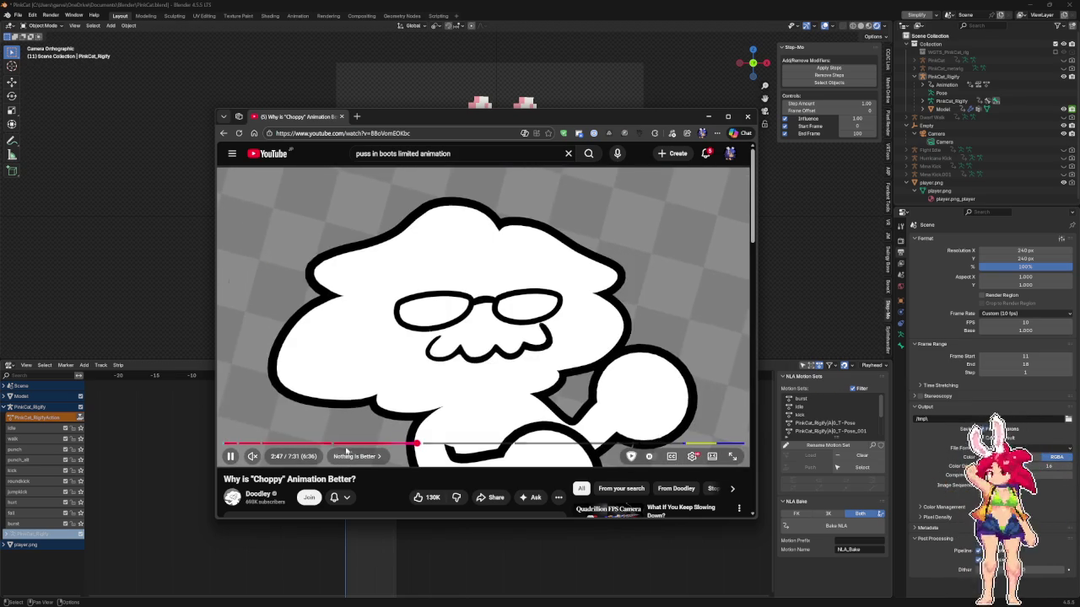
click(283, 443)
click(287, 341)
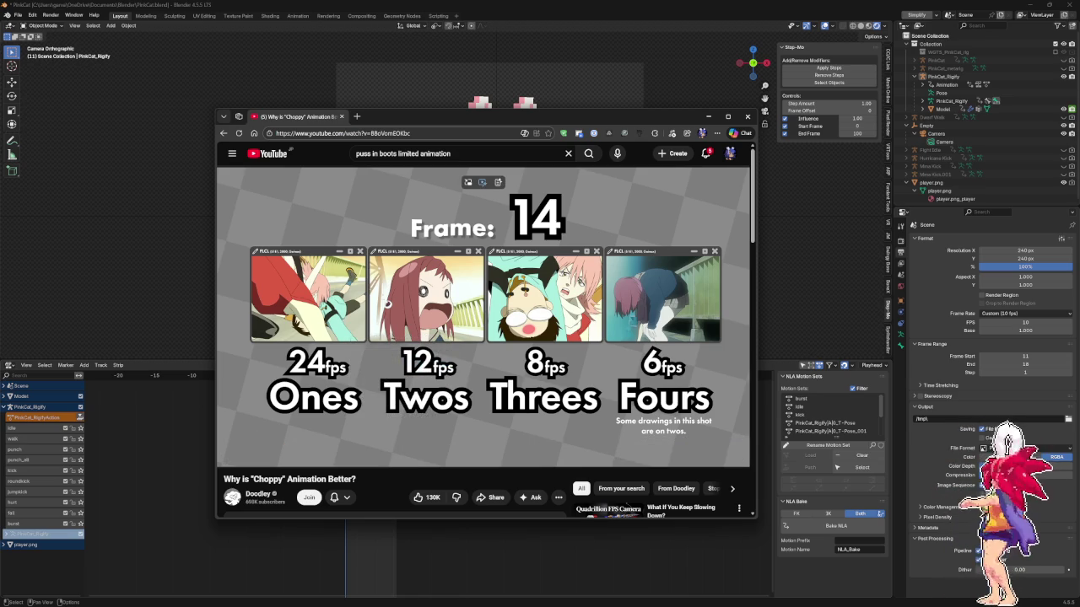
mouse_move(485, 443)
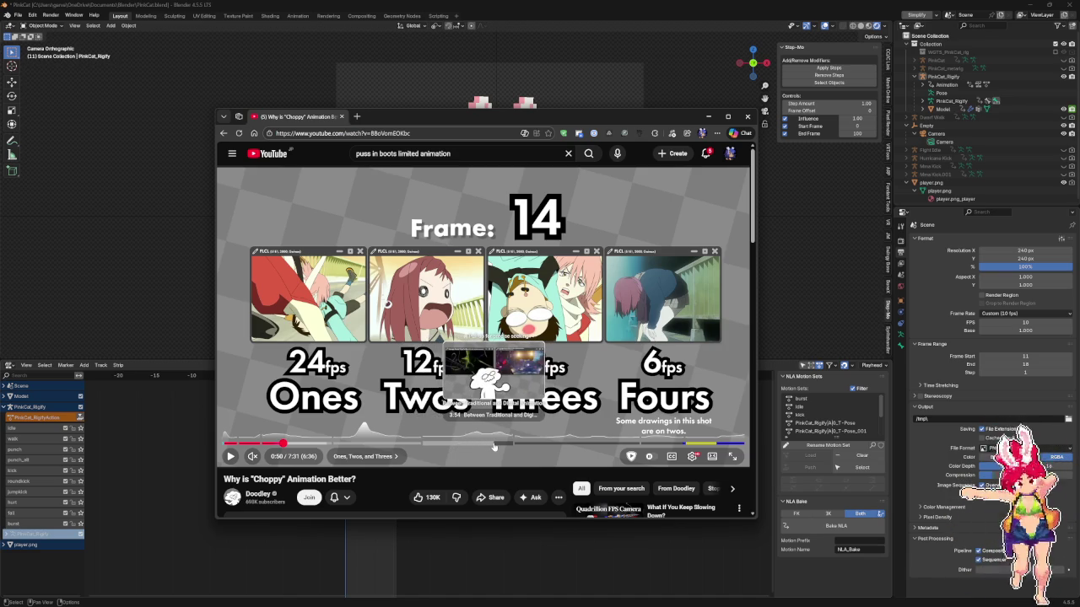
click(493, 443)
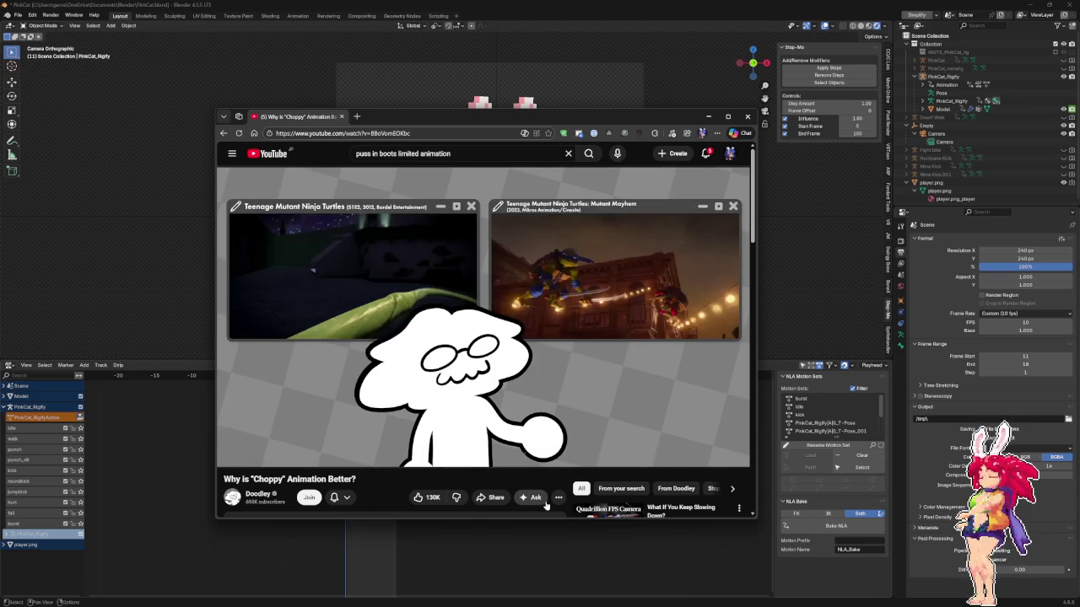
mouse_move(576, 444)
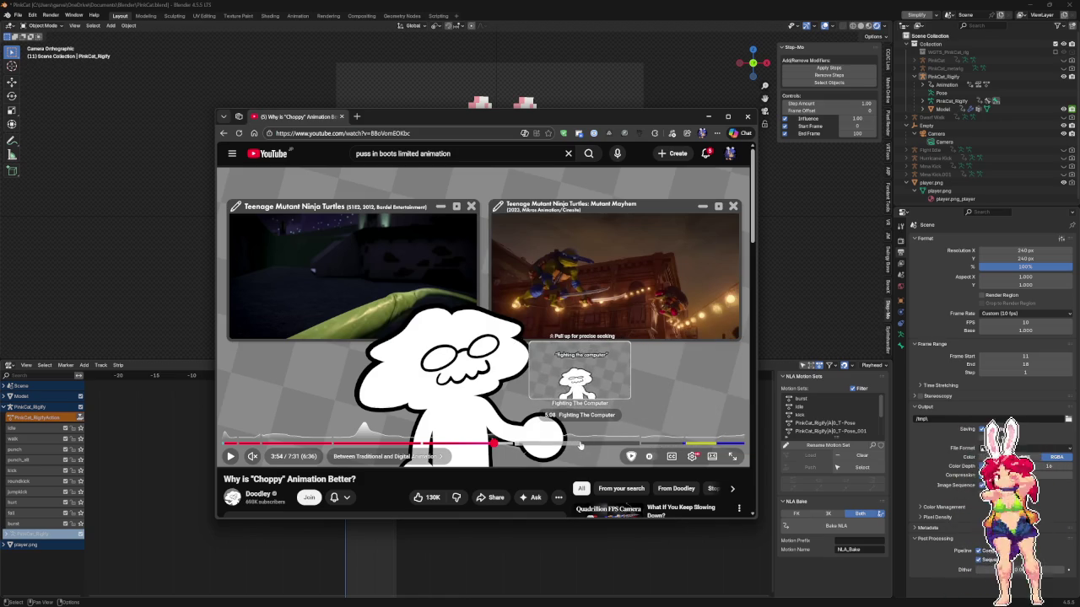
Play the video from about 4:12, pause at 4:32, and step slightly forward.
drag(576, 447, 512, 445)
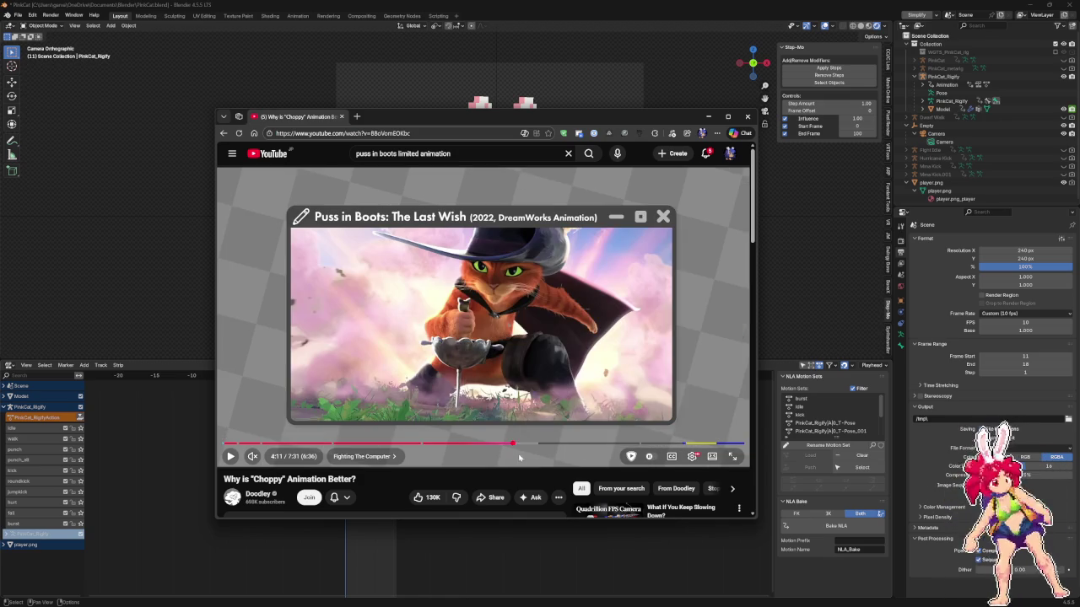
click(356, 366)
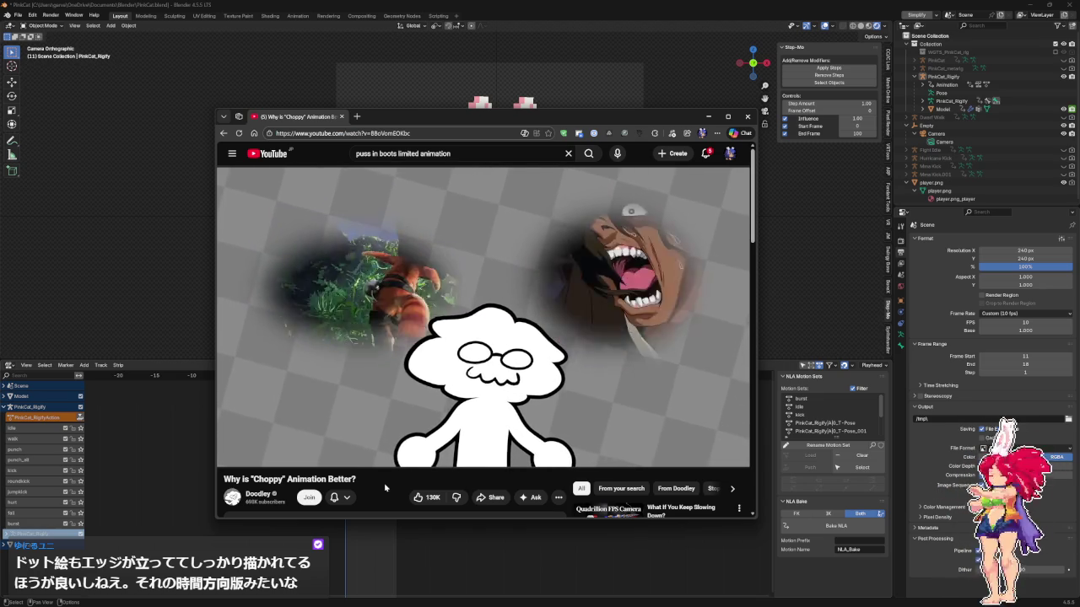
key(space)
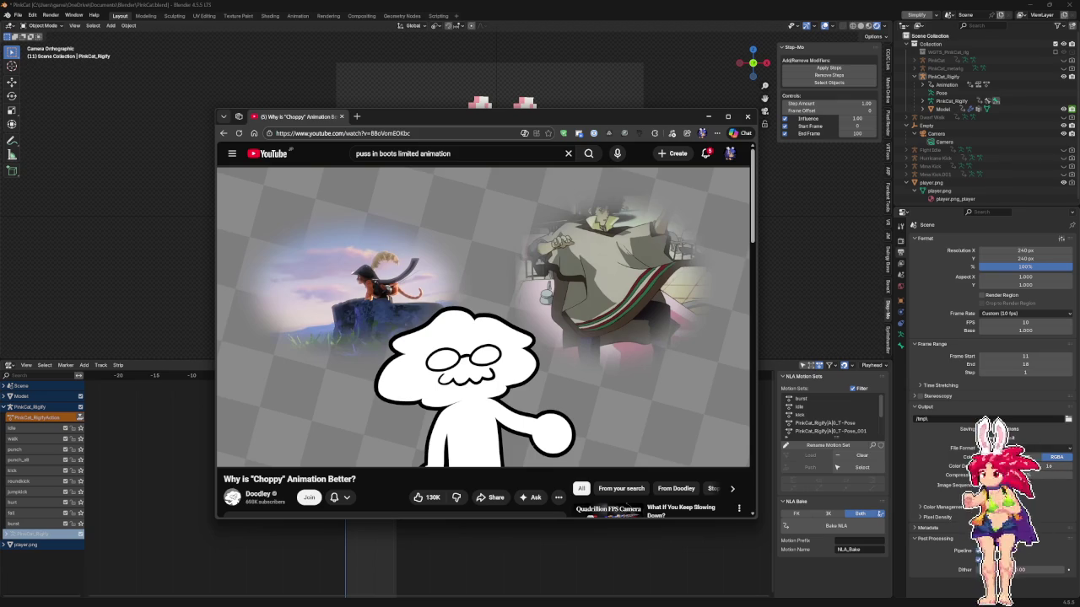
mouse_move(612, 443)
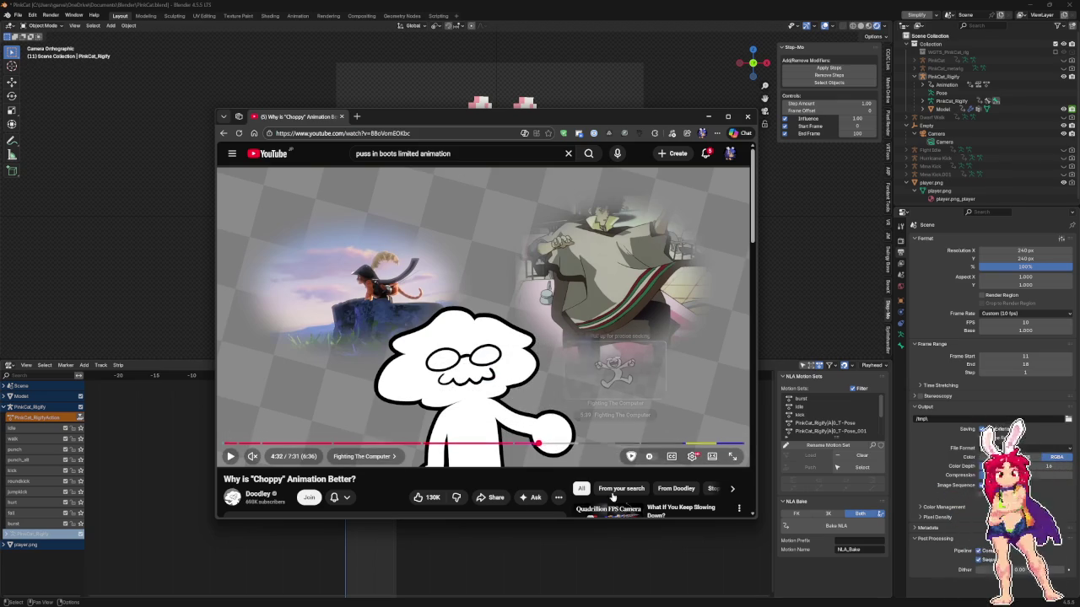
key(period)
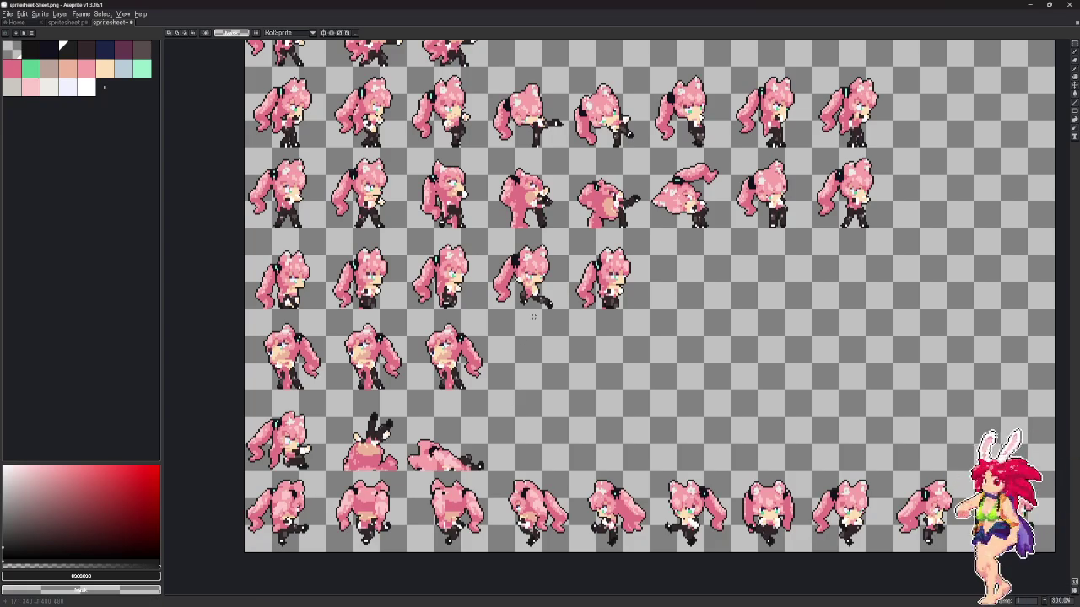
Switch to the Pencil tool and enlarge its brush size twice.
key(b)
key(plus)
key(plus)
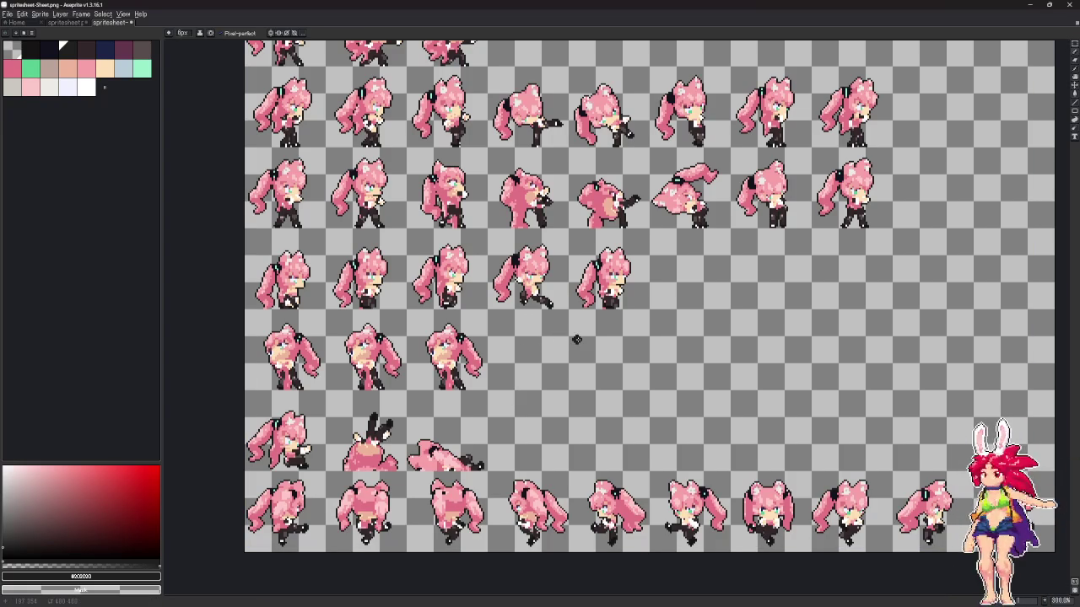
key(plus)
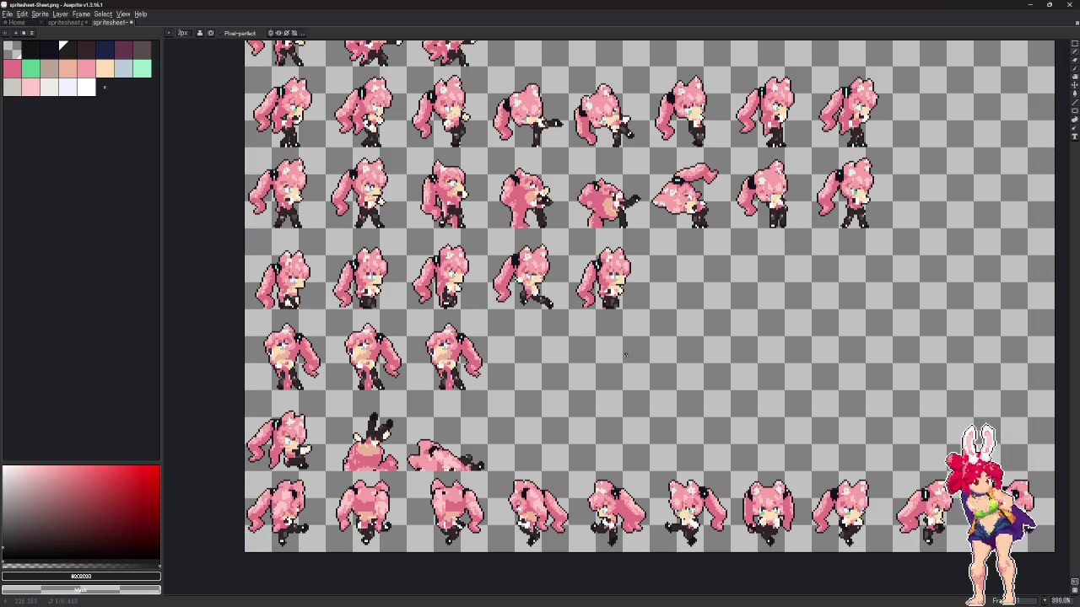
Zoom in and draw a small black test arc pixel by pixel in an empty area below the sprites.
scroll(625, 356, up, 3)
scroll(626, 355, up, 6)
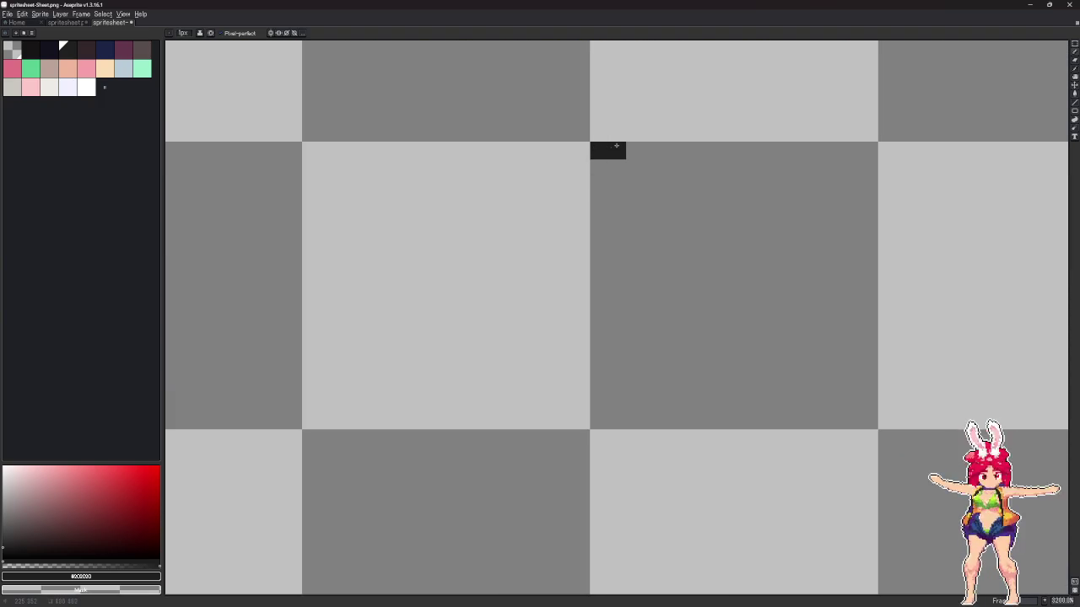
click(653, 151)
click(639, 150)
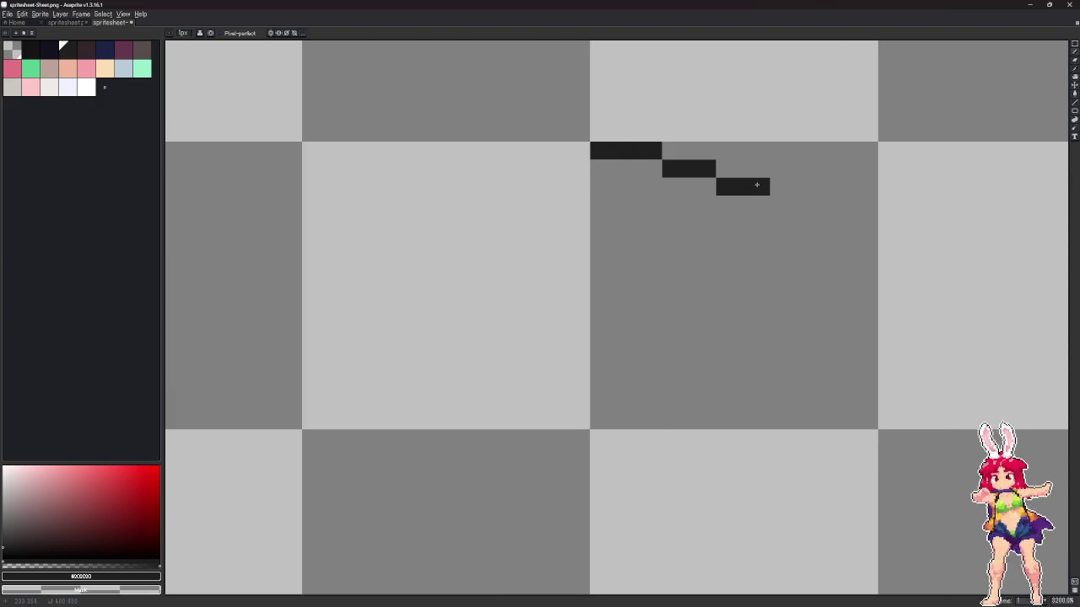
drag(755, 185, 760, 204)
scroll(779, 294, down, 4)
middle_drag(717, 254, 603, 255)
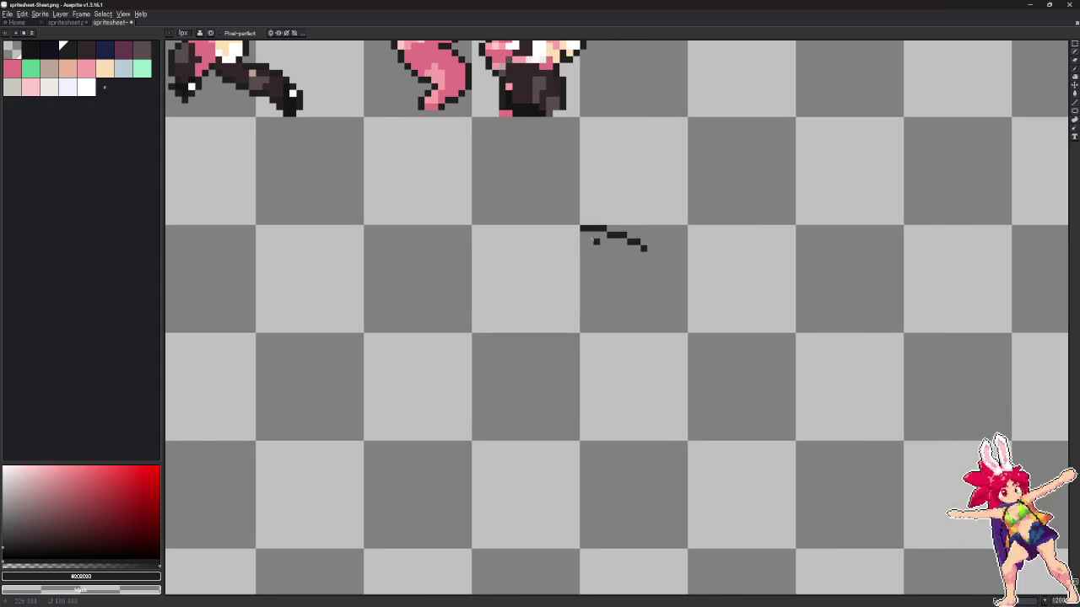
scroll(667, 270, up, 3)
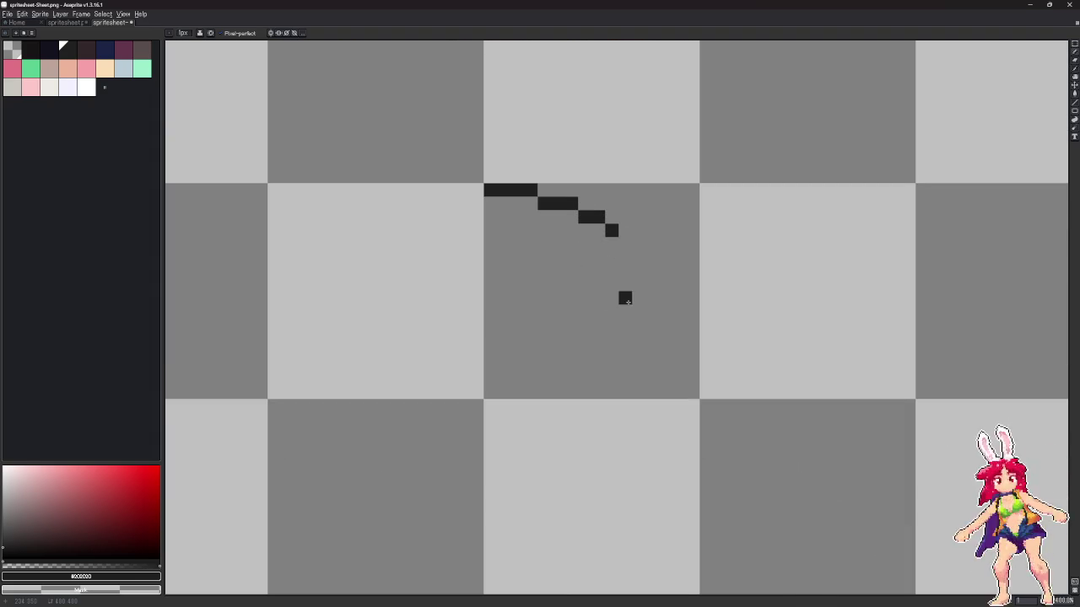
click(625, 244)
click(637, 257)
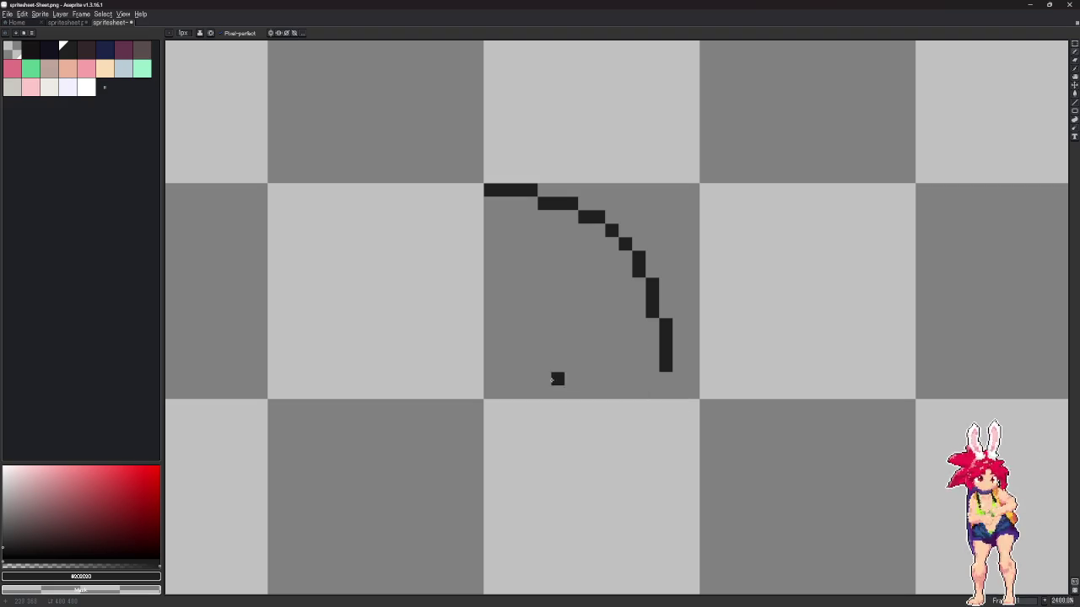
Zoom out and pan to inspect the arc against the whole sprite sheet.
scroll(526, 367, down, 1)
scroll(526, 367, down, 2)
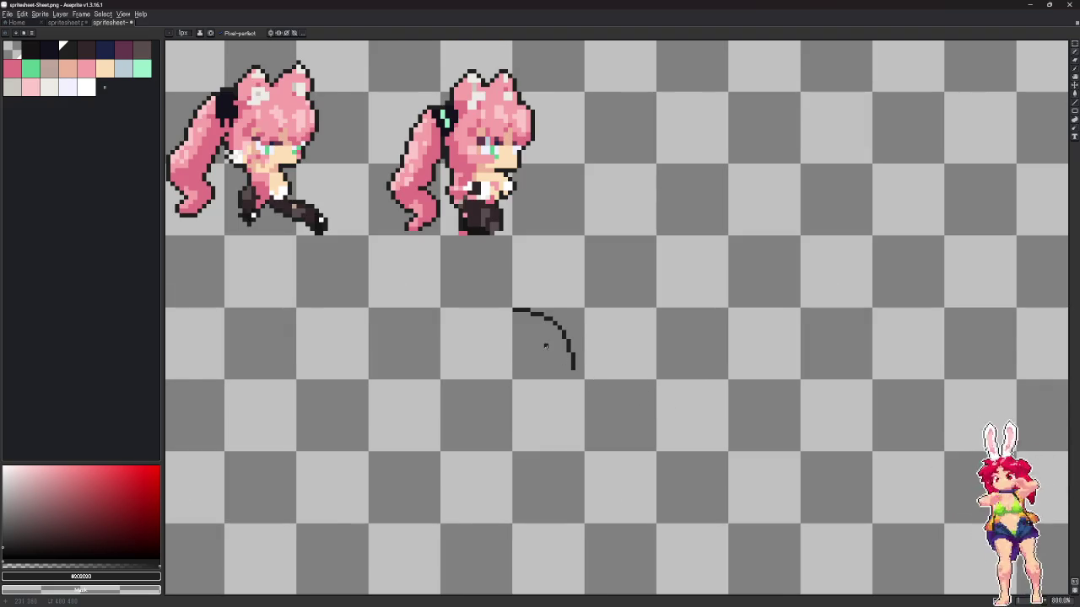
scroll(546, 345, down, 1)
scroll(545, 346, down, 1)
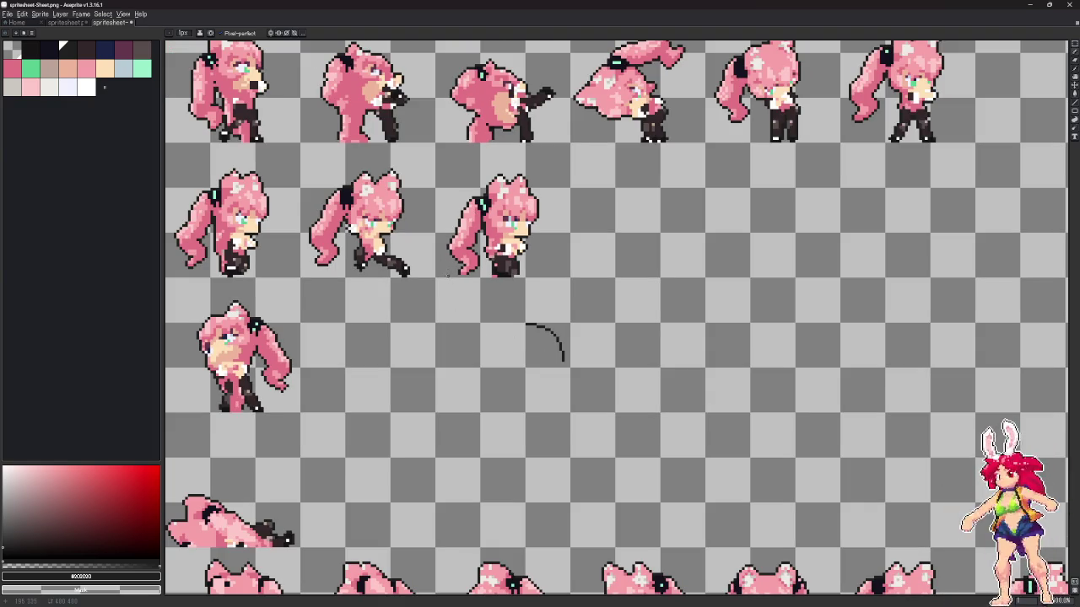
middle_drag(465, 285, 571, 303)
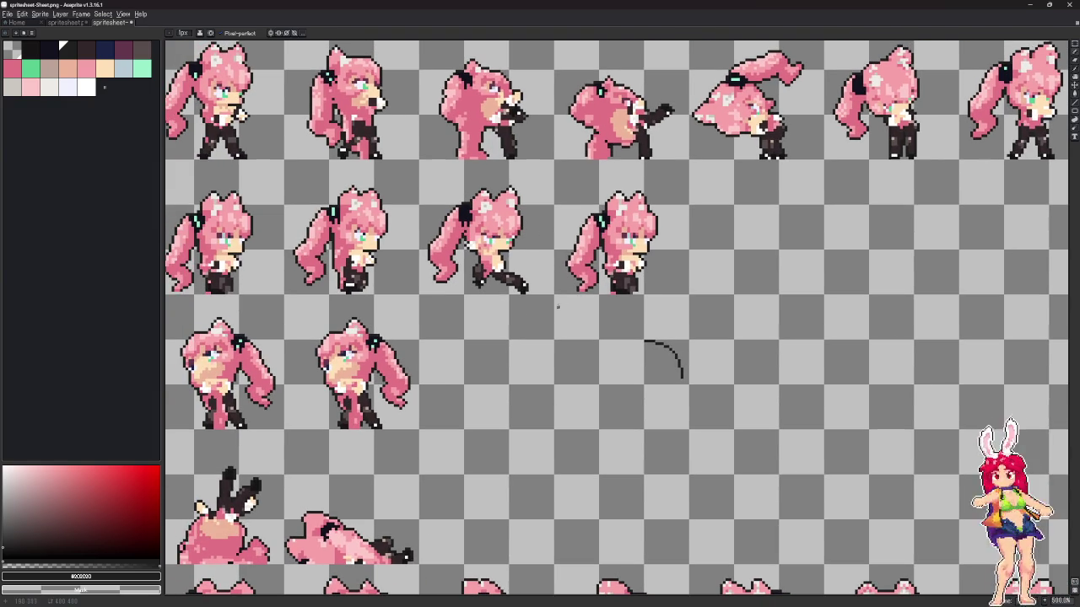
scroll(500, 329, down, 2)
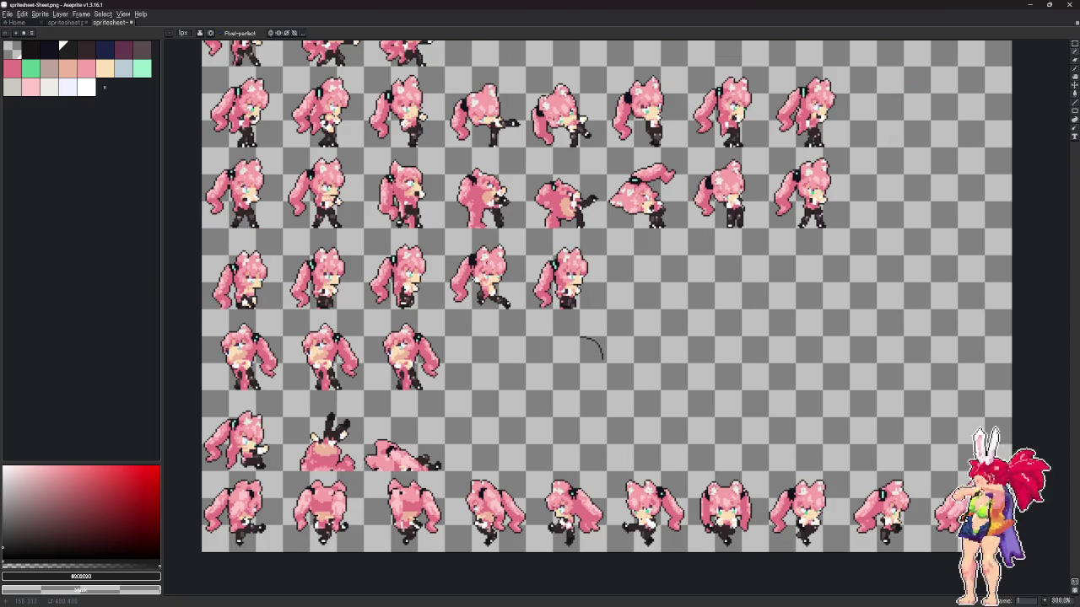
middle_drag(499, 321, 517, 352)
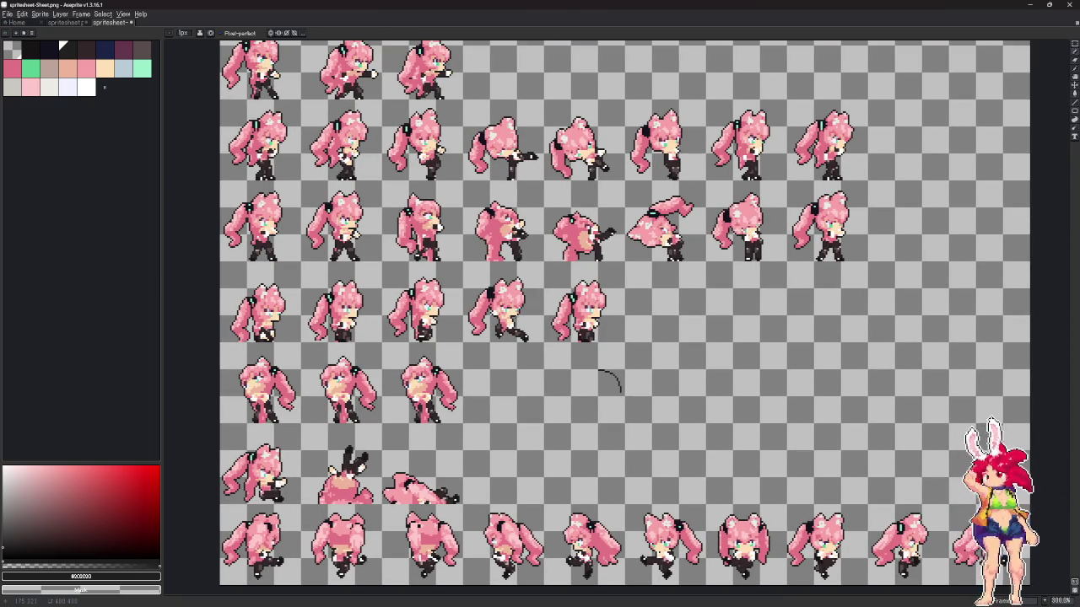
middle_drag(507, 338, 597, 449)
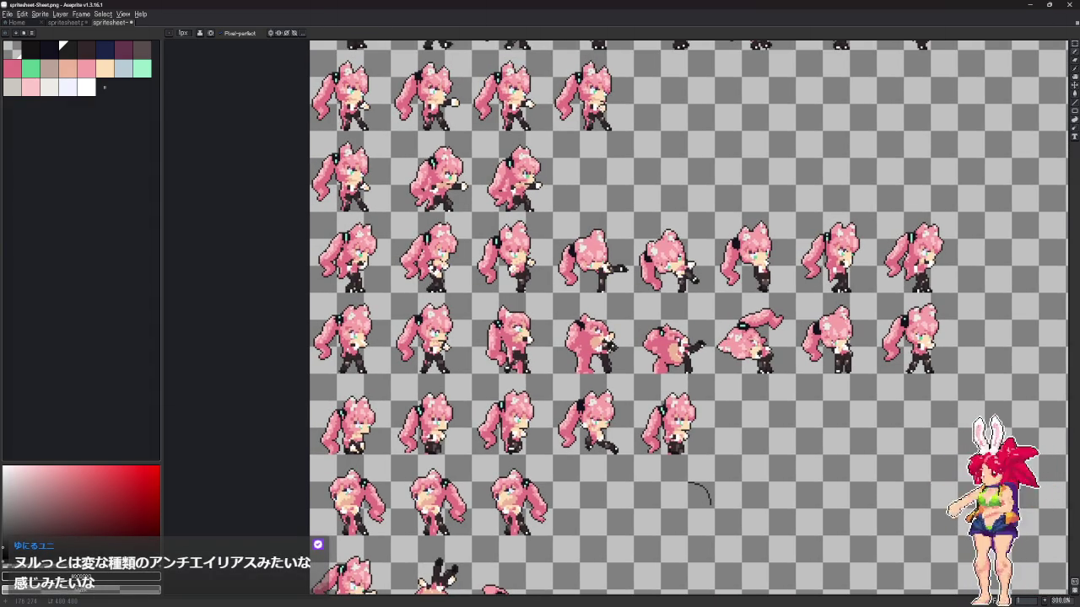
Zoom back in on the test arc and erase it with the eraser (E).
scroll(604, 412, up, 1)
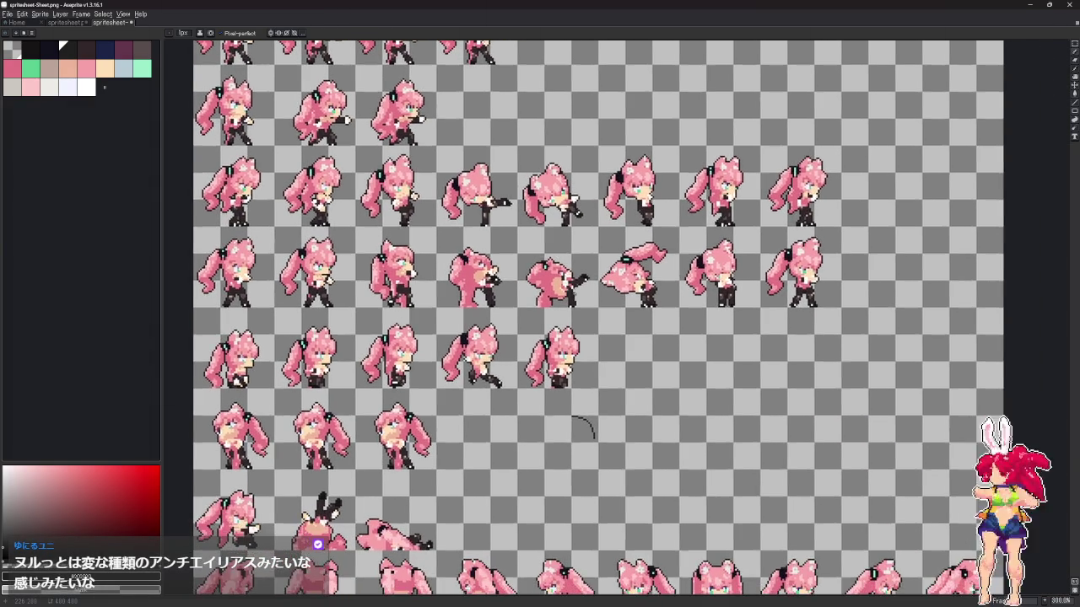
scroll(604, 411, up, 1)
scroll(604, 411, up, 1)
middle_drag(604, 410, 544, 298)
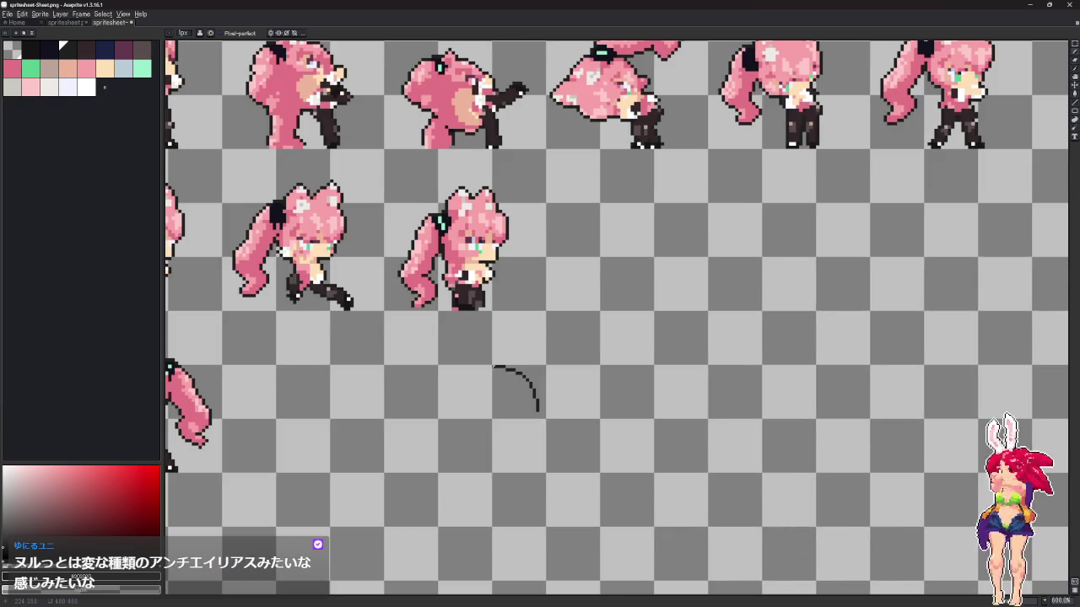
scroll(510, 372, up, 6)
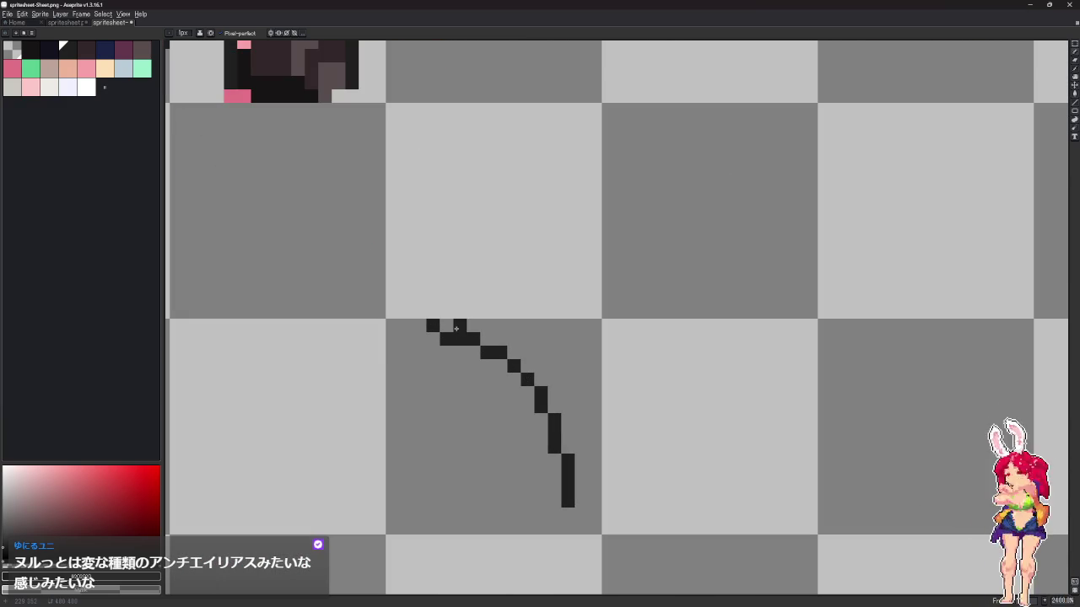
key(e)
mouse_move(429, 325)
mouse_down()
mouse_move(566, 460)
mouse_move(568, 506)
mouse_up()
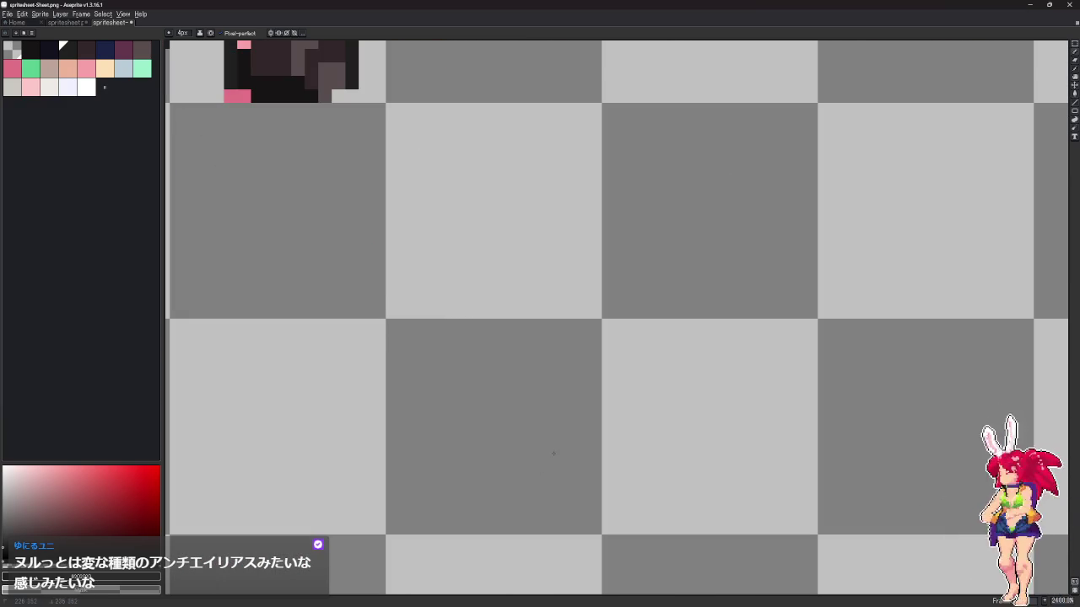
Zoom out and pan until the whole pink-haired character sprite sheet shows at 100%.
scroll(444, 382, down, 6)
scroll(447, 377, down, 1)
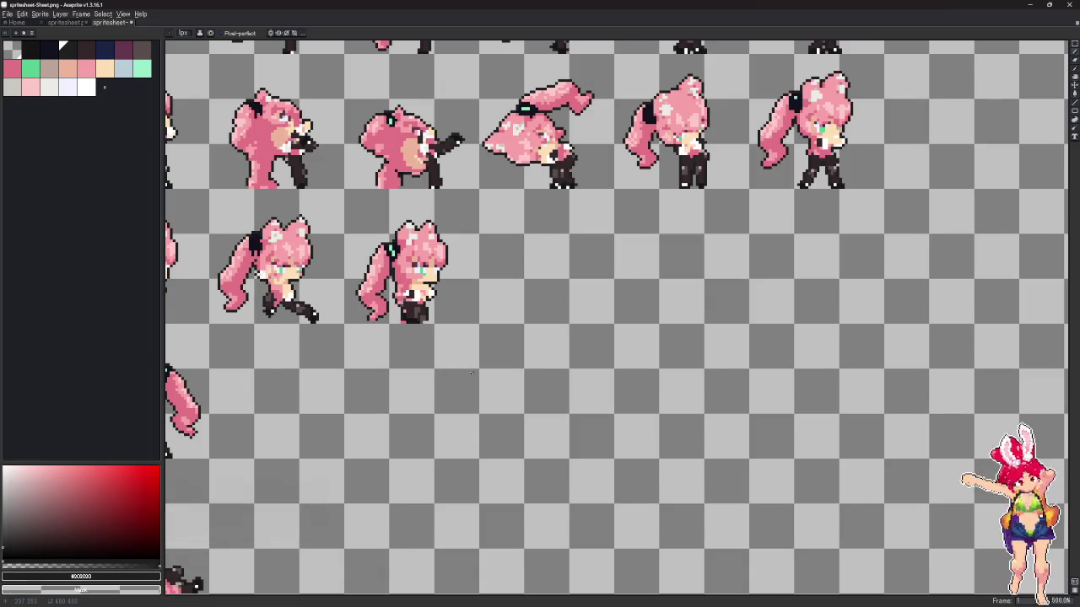
scroll(485, 363, down, 2)
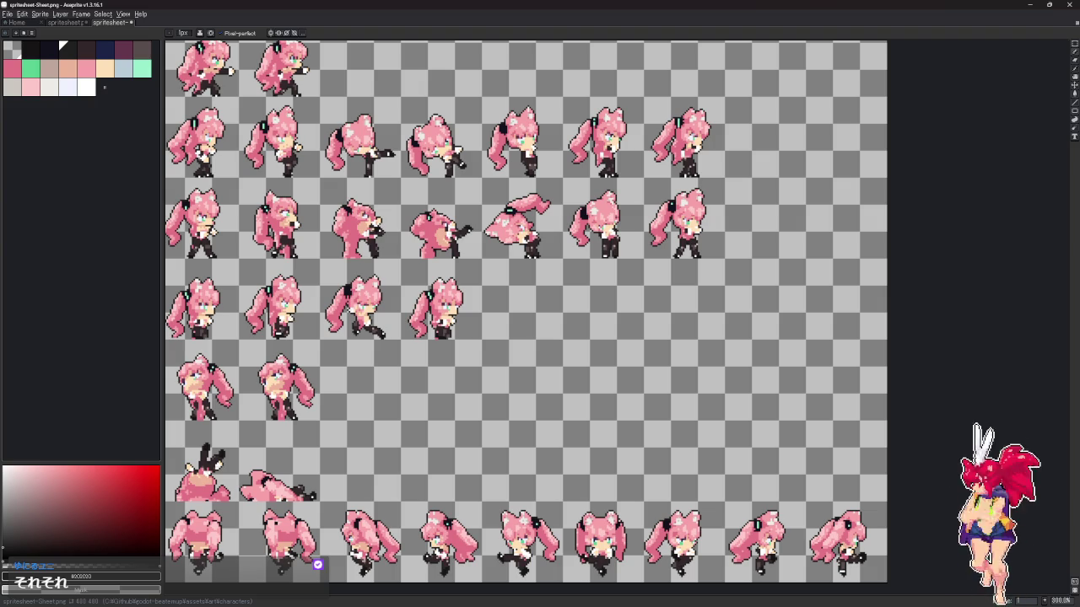
scroll(345, 233, down, 3)
scroll(345, 234, up, 3)
scroll(378, 353, down, 1)
middle_drag(429, 407, 472, 526)
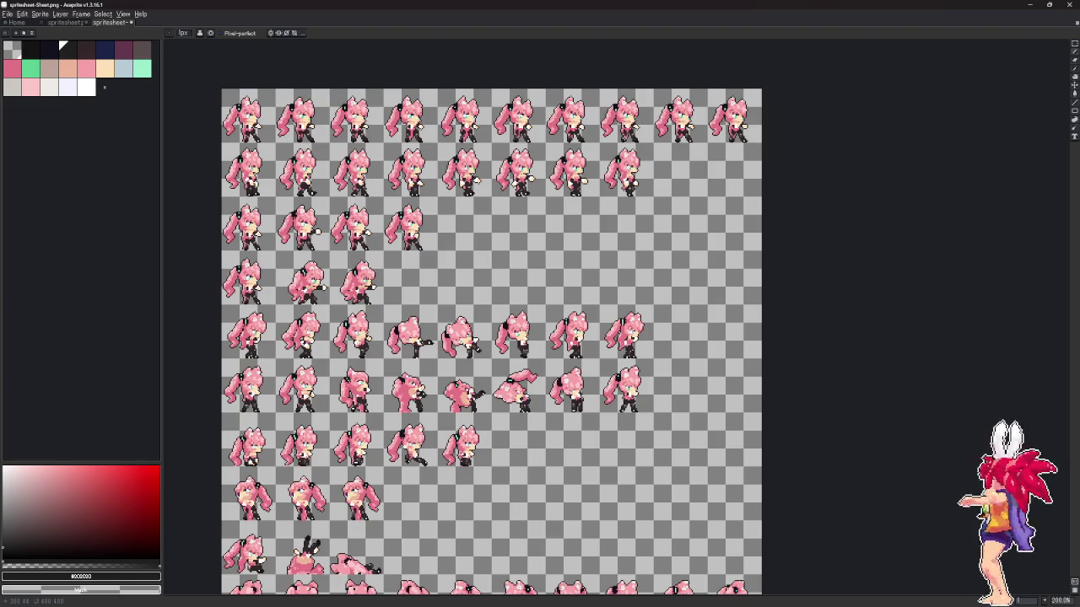
key(minus)
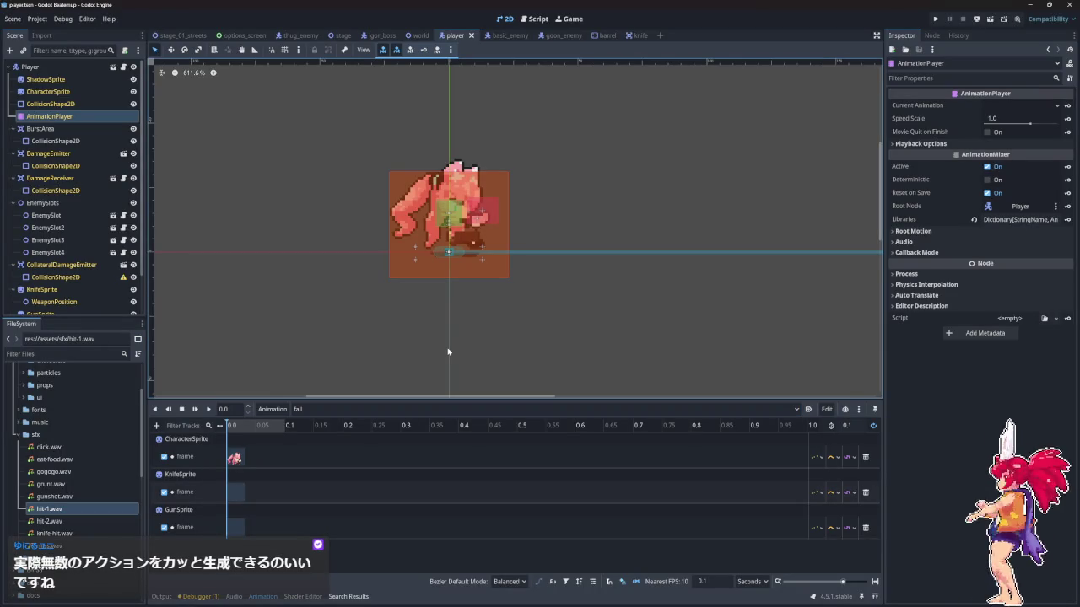
Deselect the AnimationPlayer node by clicking empty canvas in Godot's player scene.
click(448, 351)
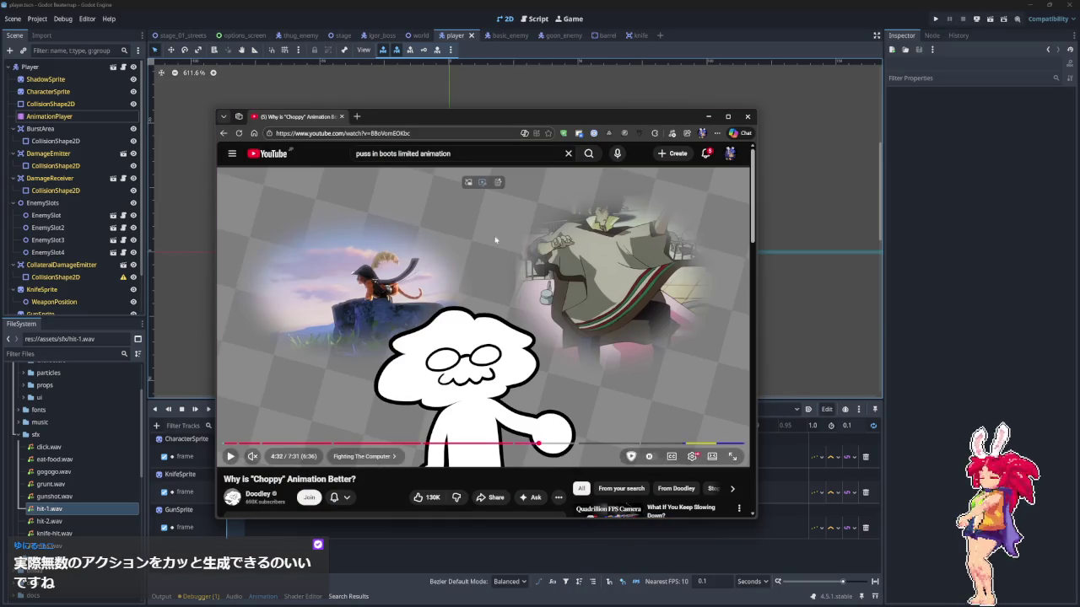
Open Mixamo in a new browser tab, minimize the browser, and open Godot's Animation dropdown.
click(358, 117)
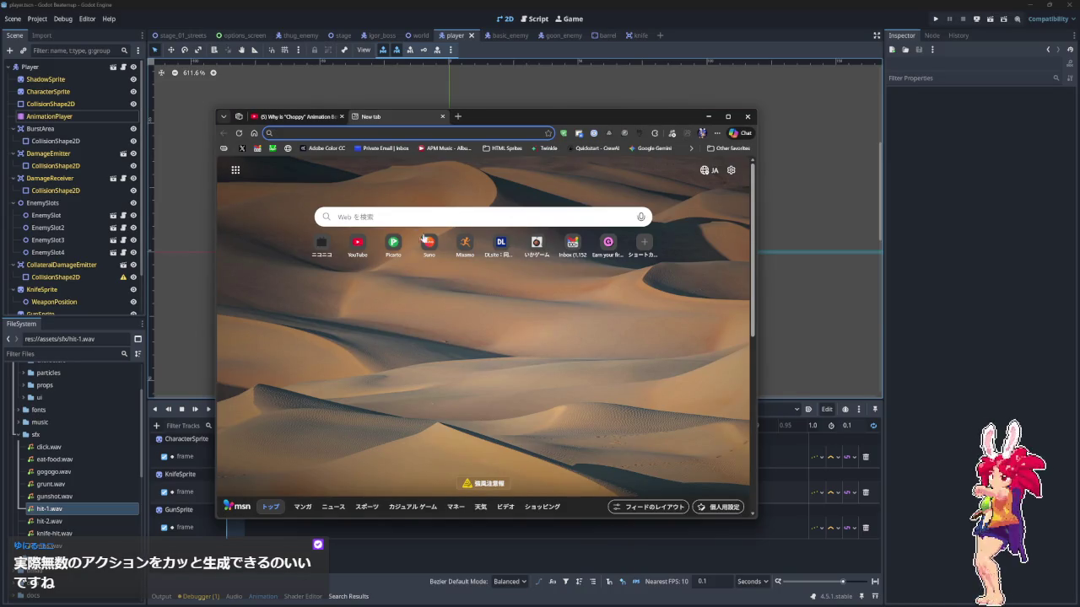
click(463, 245)
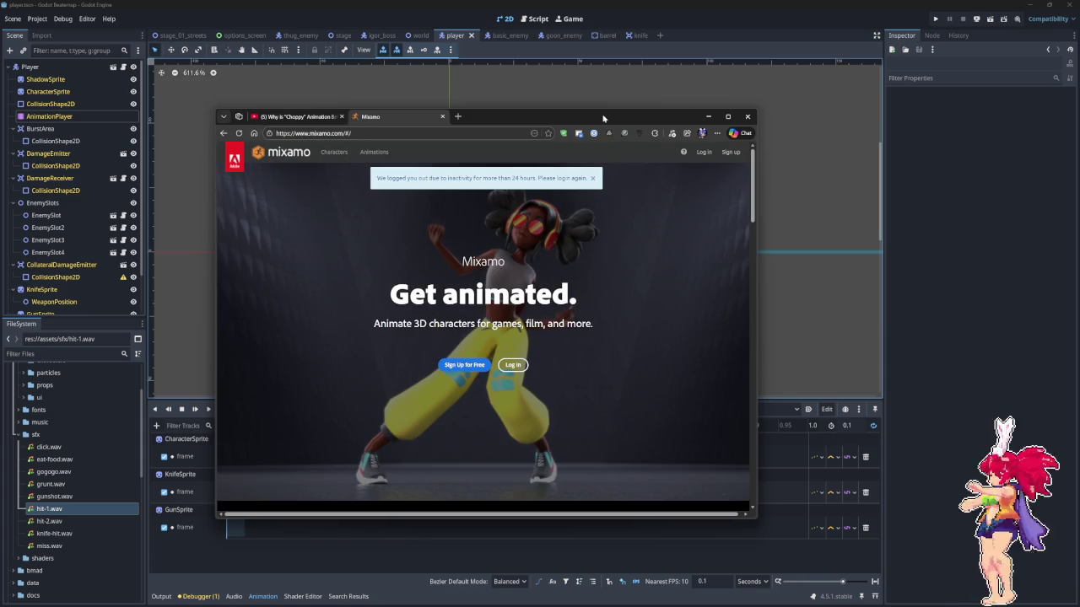
click(708, 116)
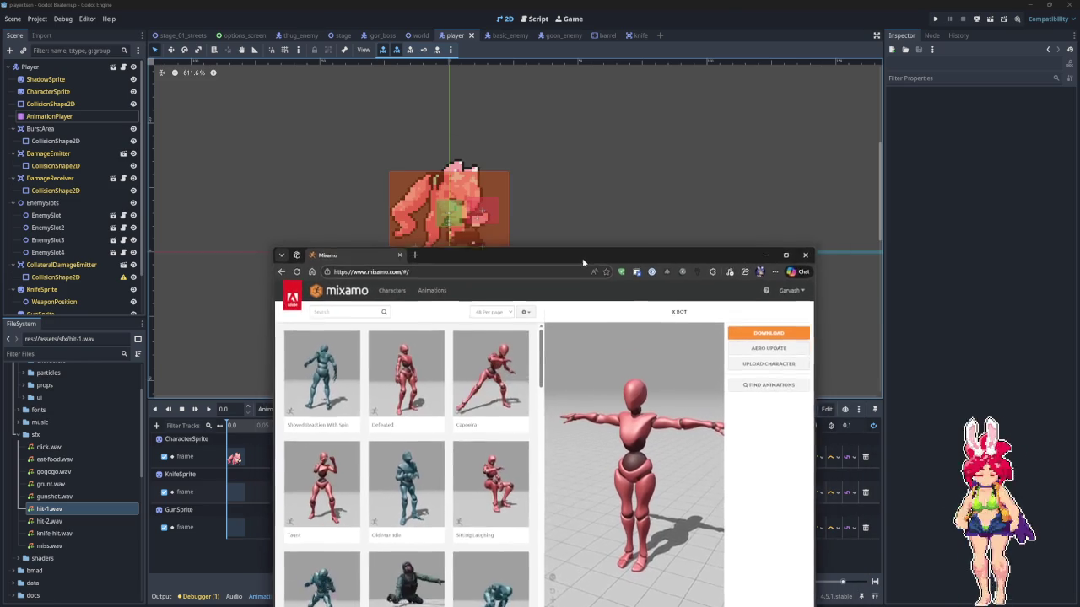
click(304, 411)
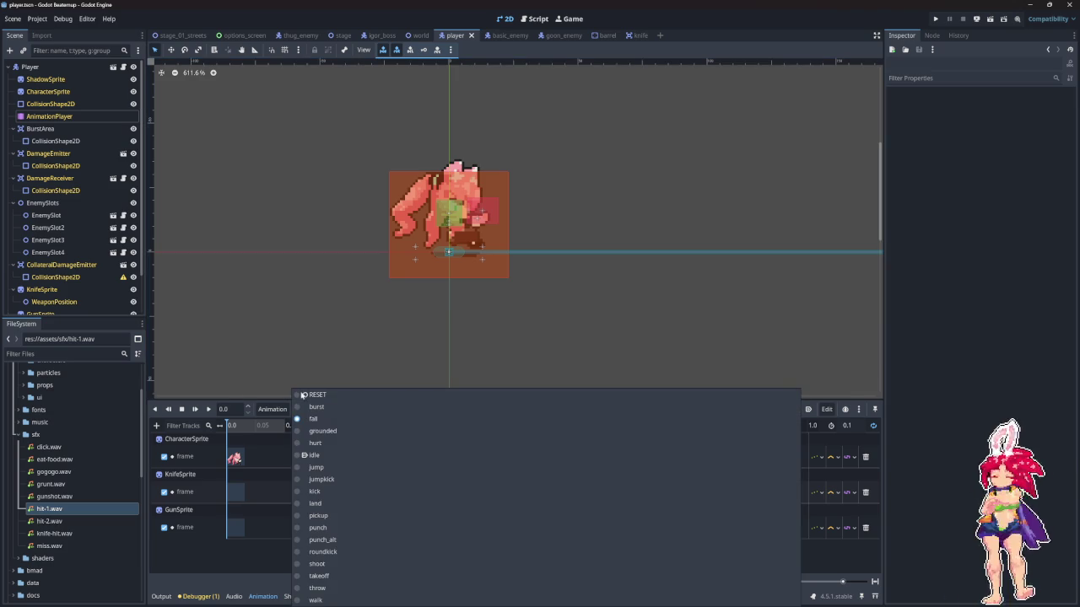
Switch the player's animation to burst.
click(278, 408)
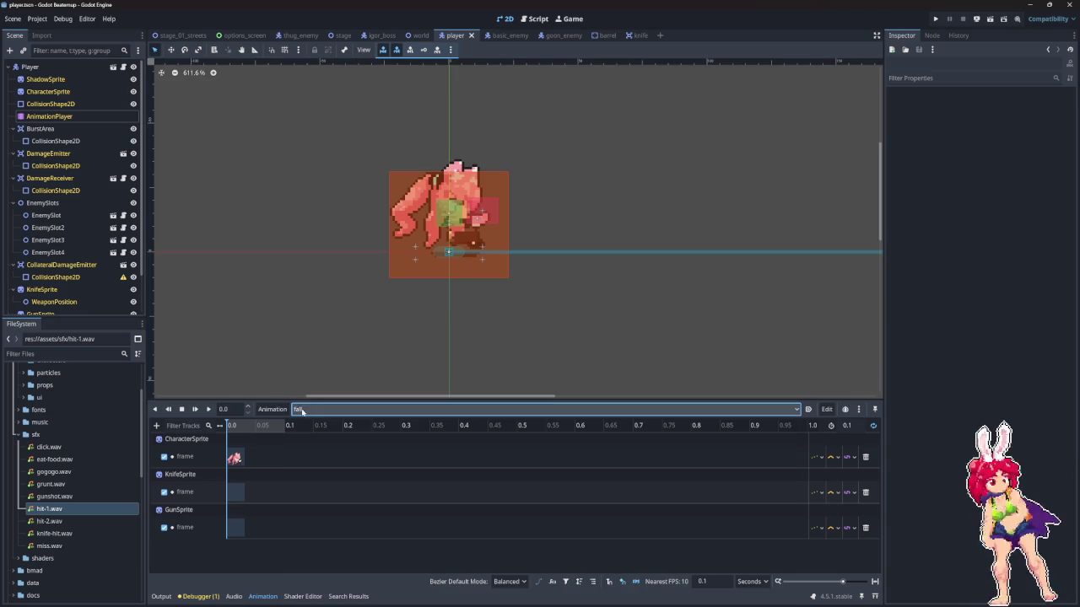
click(305, 409)
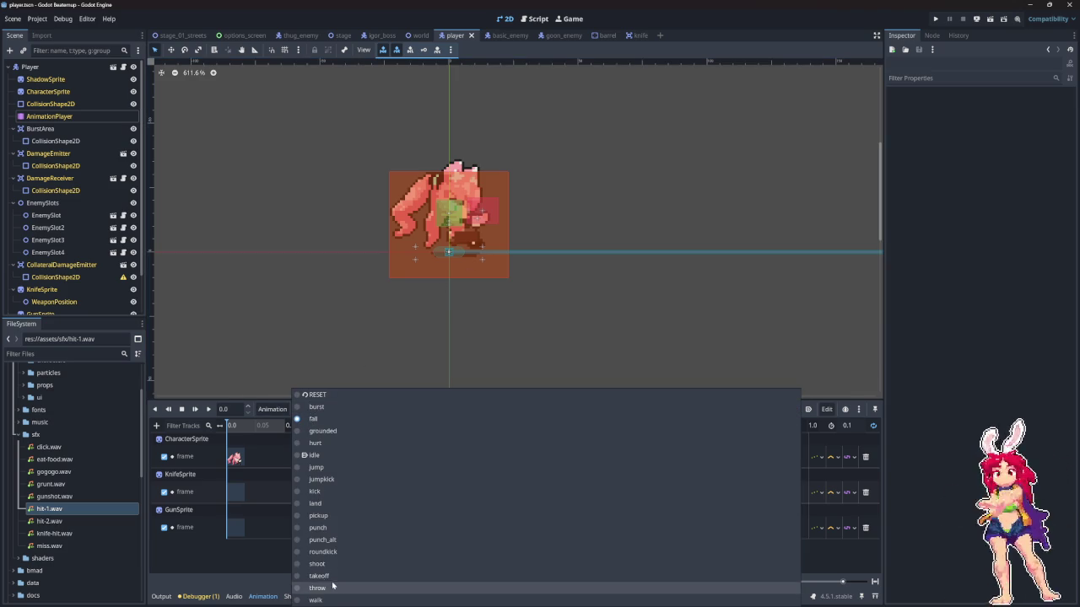
click(342, 407)
Check the burst area's collision shape, play the burst animation, and return to the Mixamo browser.
scroll(472, 226, up, 2)
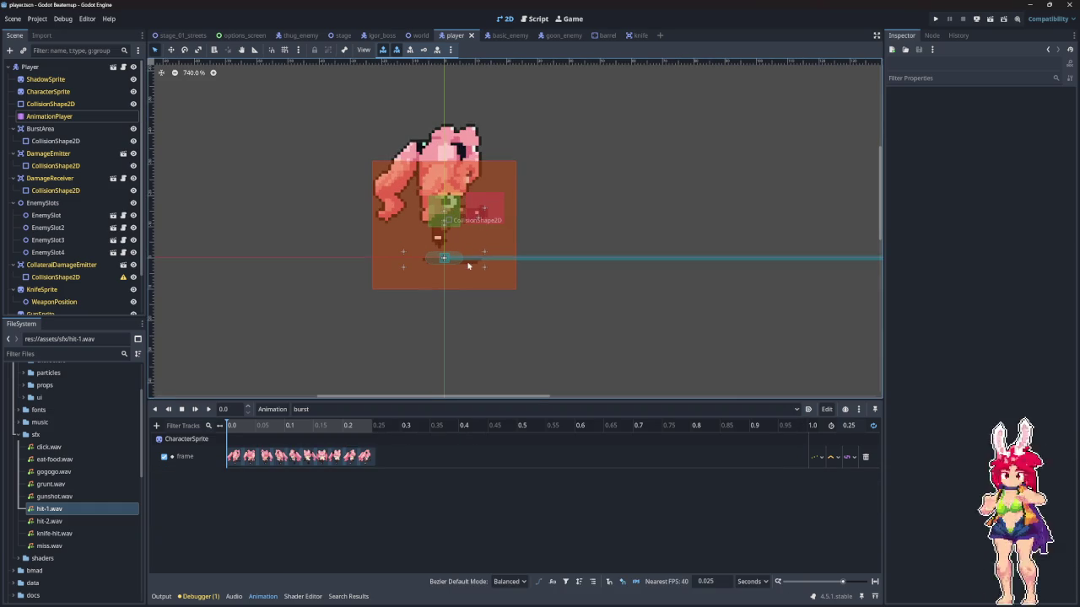
click(485, 268)
click(495, 246)
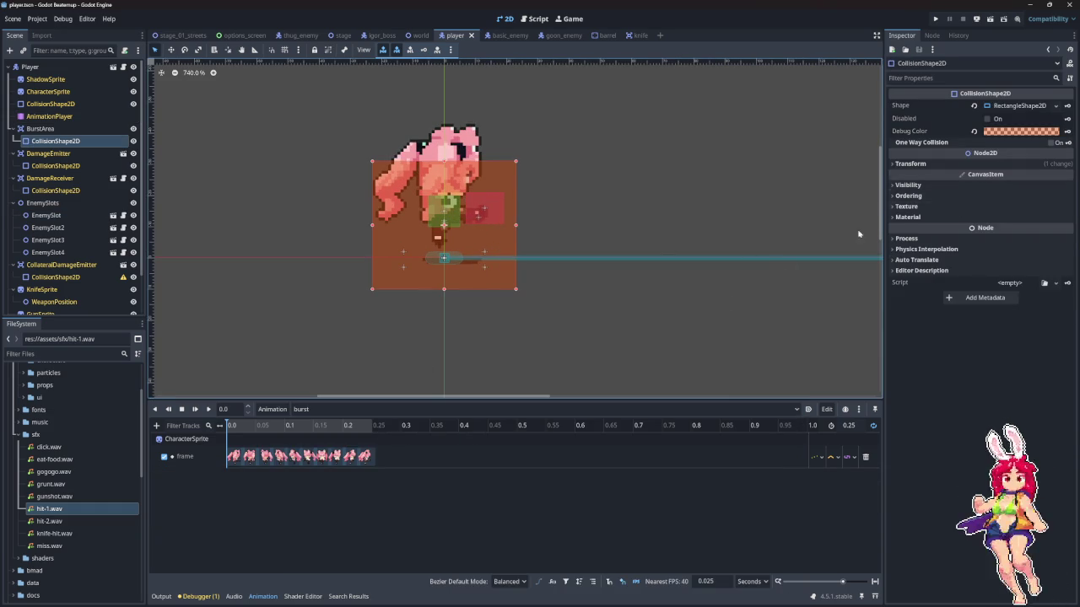
click(610, 329)
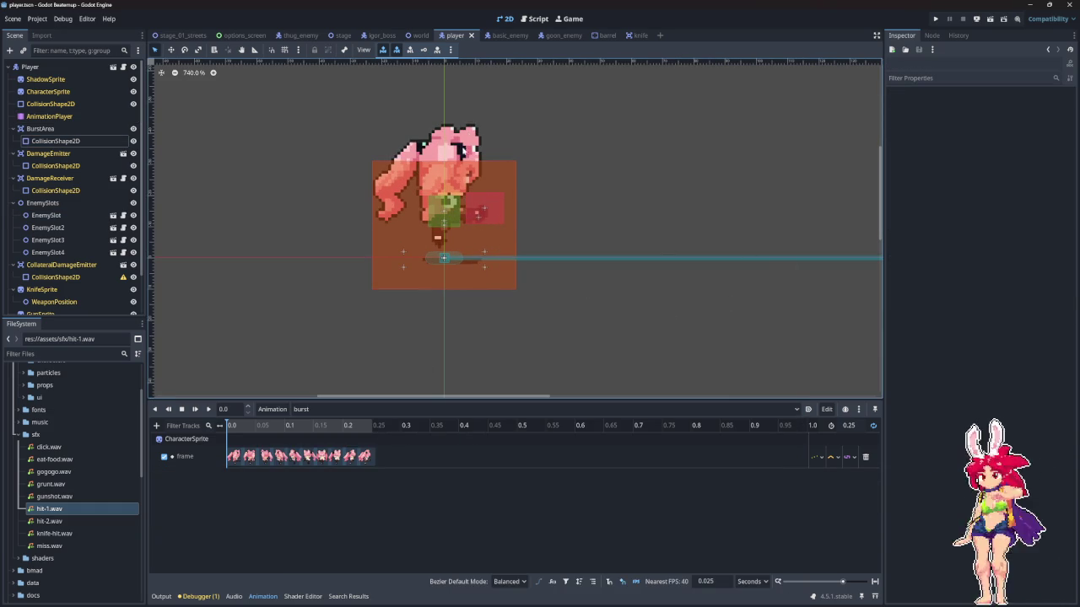
click(208, 409)
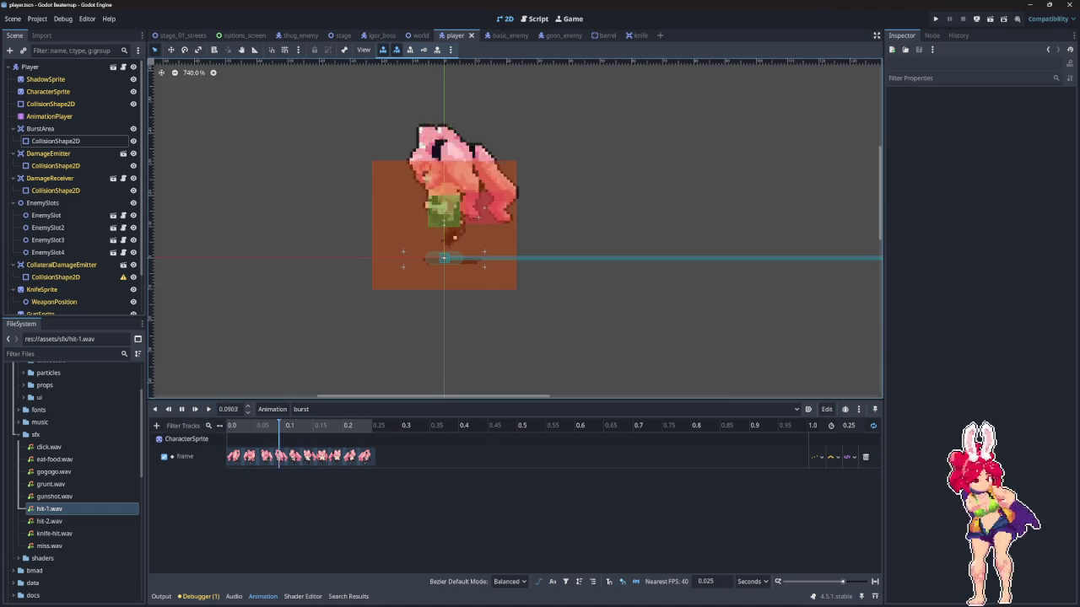
key(alt+Tab)
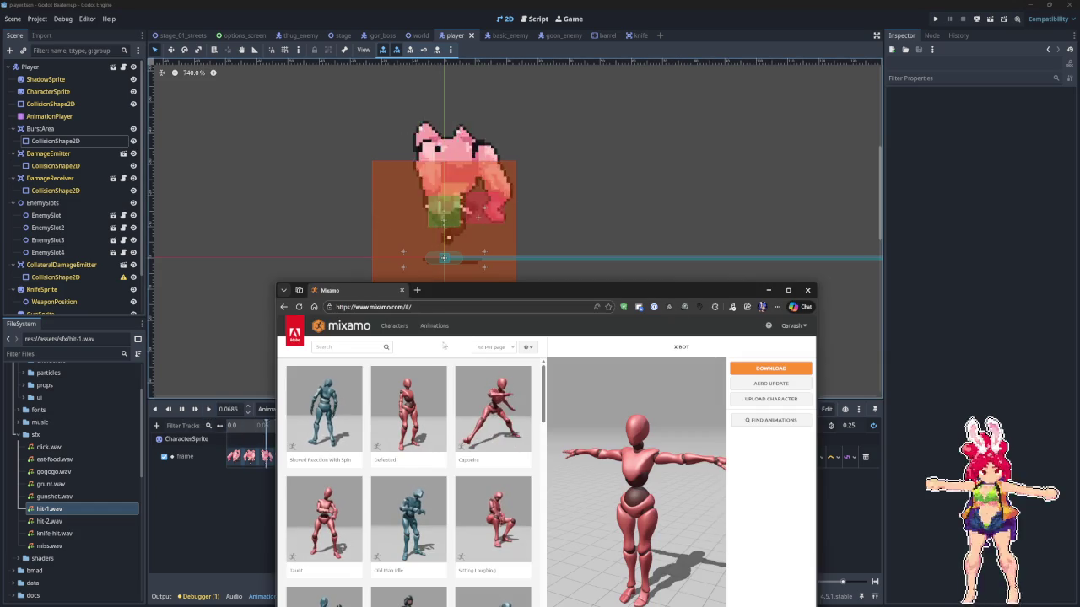
Search Mixamo, load Hurricane Kick onto the X Bot, and set Movement to 0.
click(342, 347)
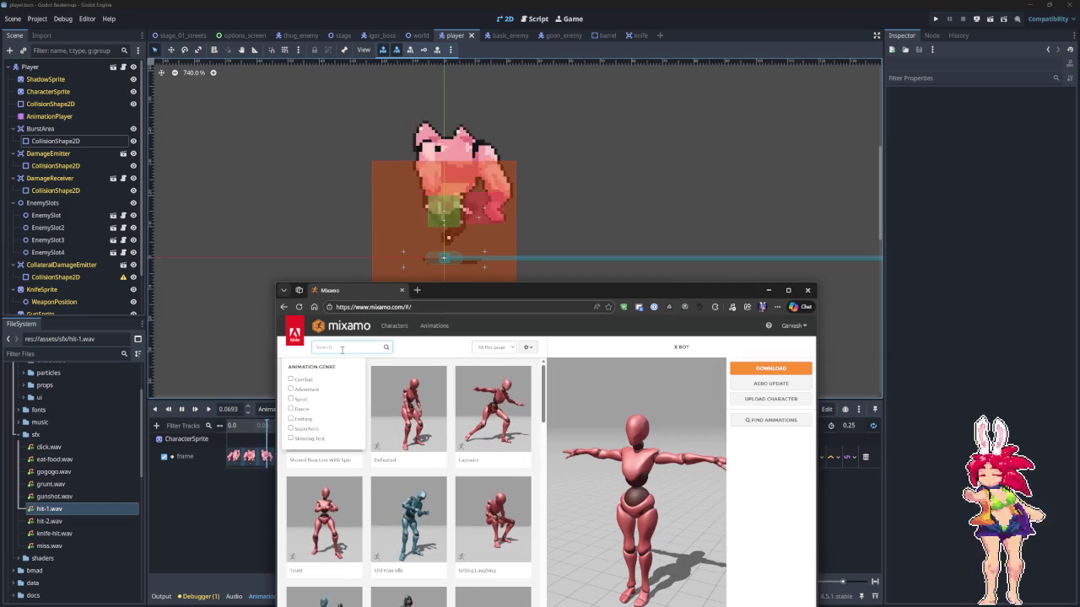
text(bursicane)
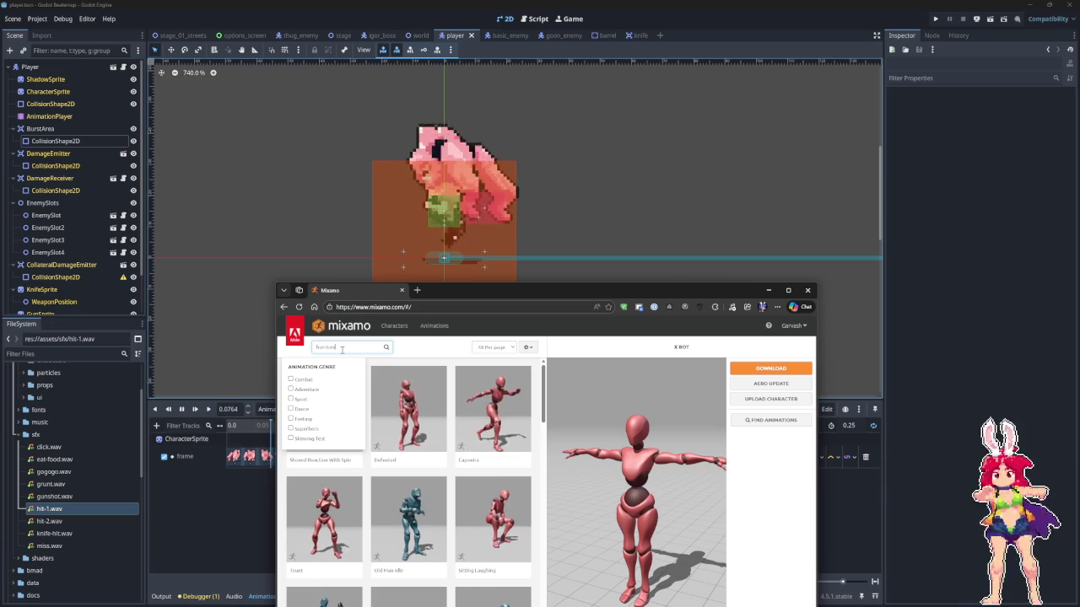
click(444, 444)
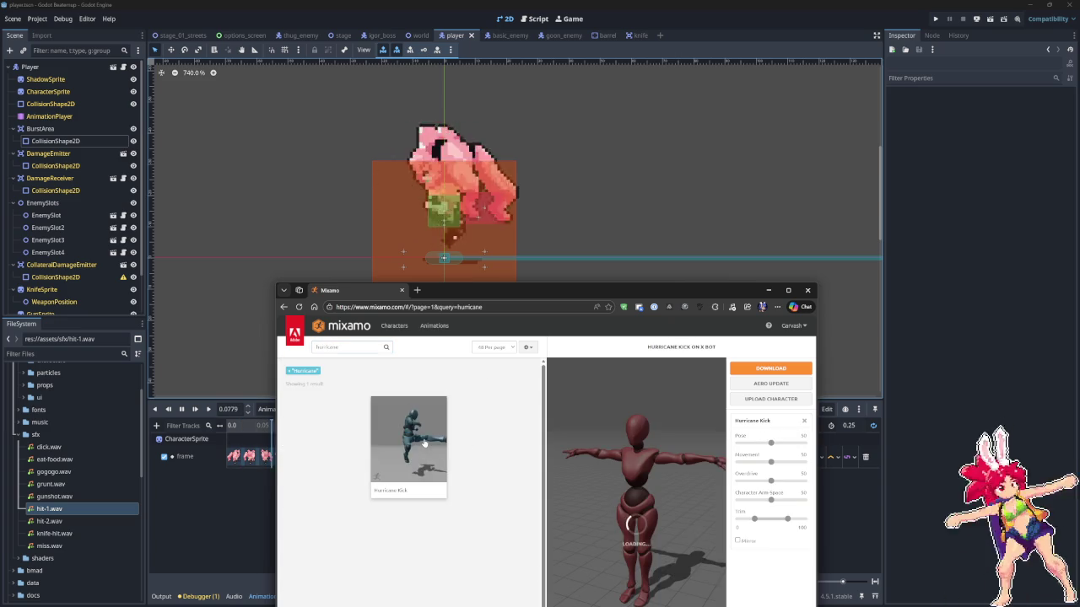
drag(770, 461, 620, 455)
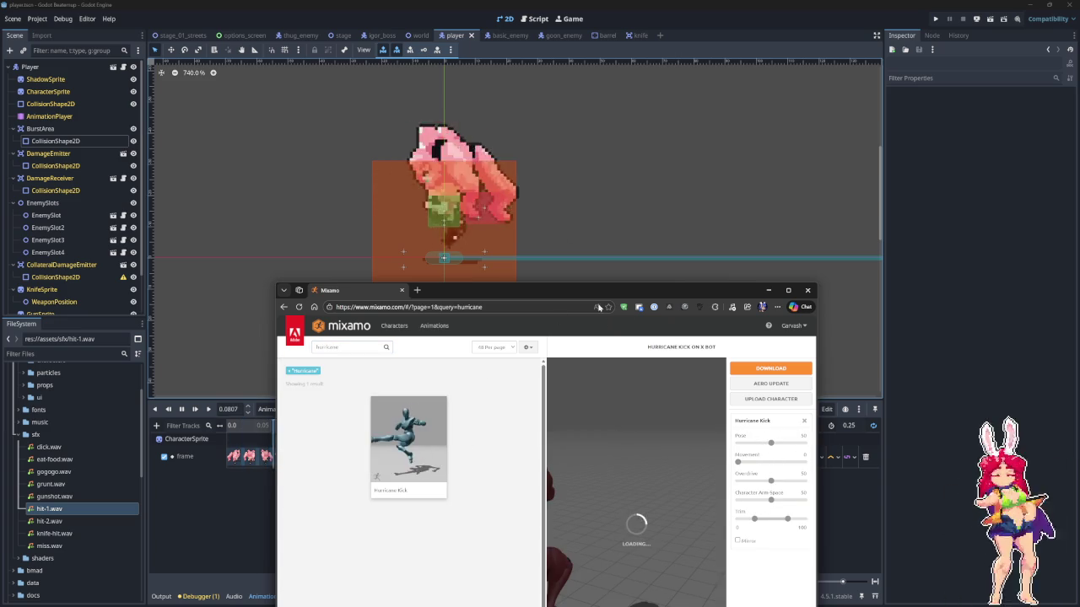
Move the Mixamo window aside, switch through Godot to Blender, and scrub into the burst strip.
drag(597, 297, 828, 32)
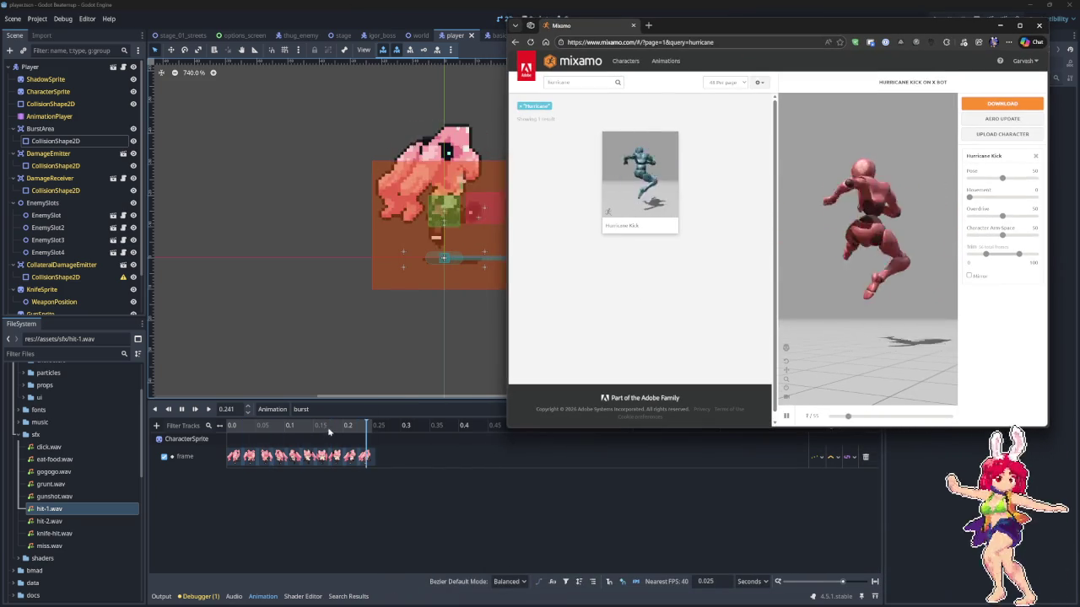
click(400, 521)
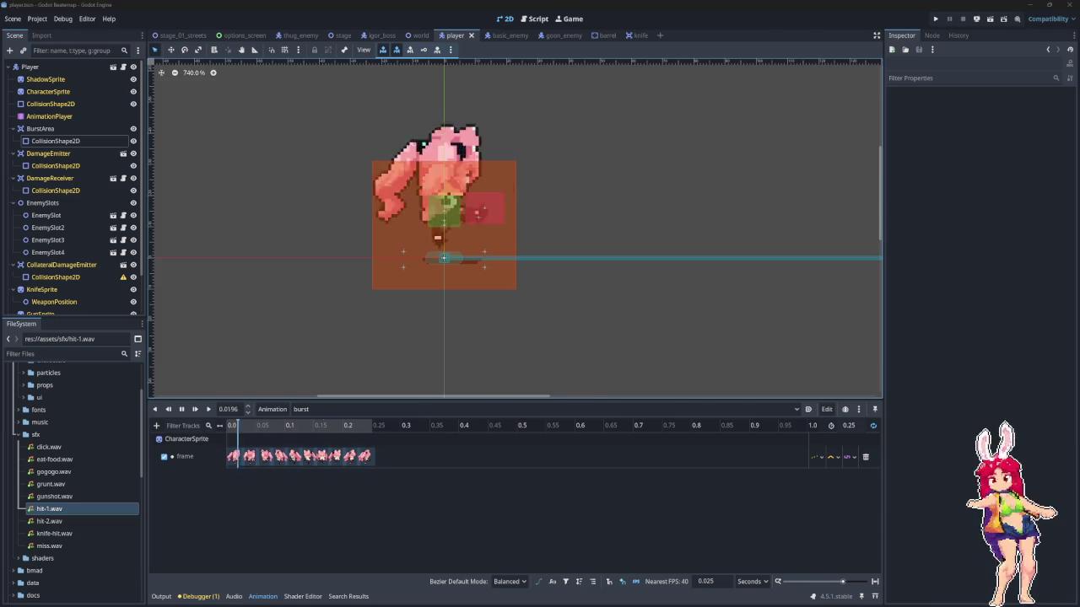
key(alt+Tab)
middle_drag(706, 498, 436, 489)
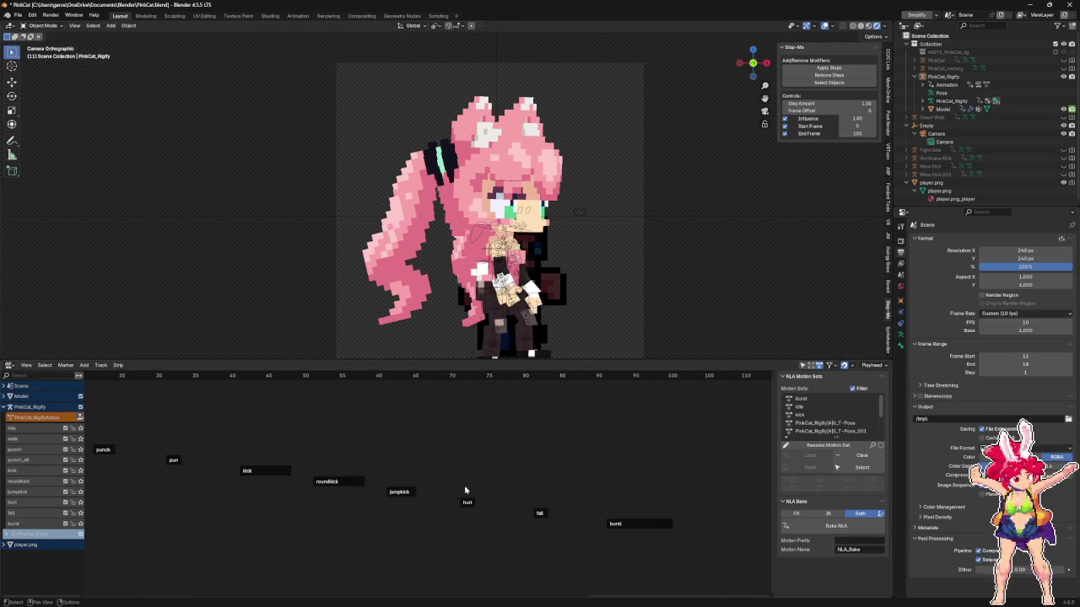
Go to frame 93 and set the scene frame range to Start 91, End 100.
click(621, 375)
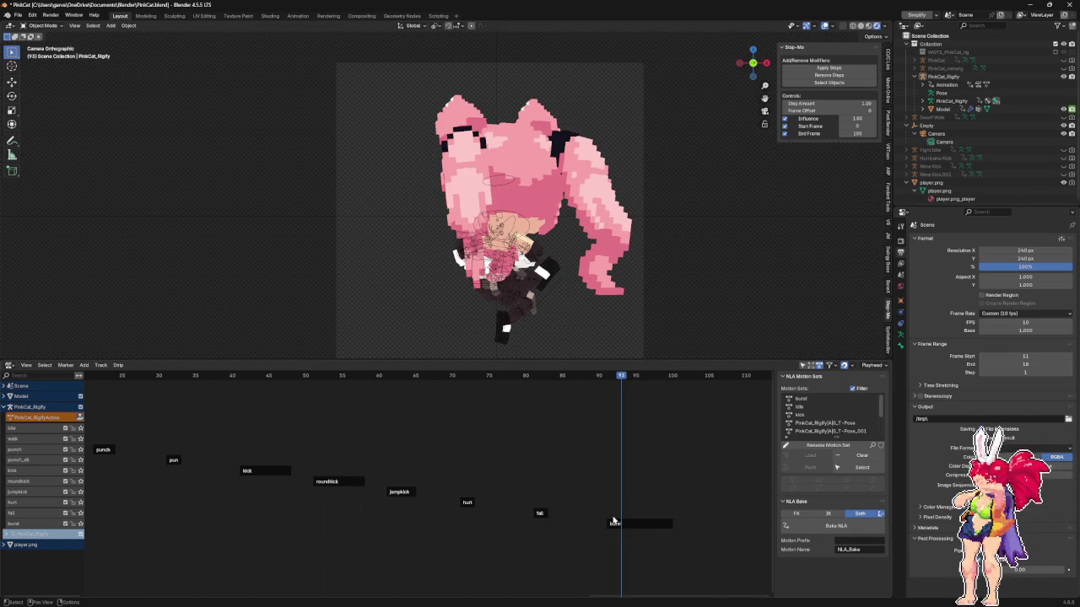
click(1024, 356)
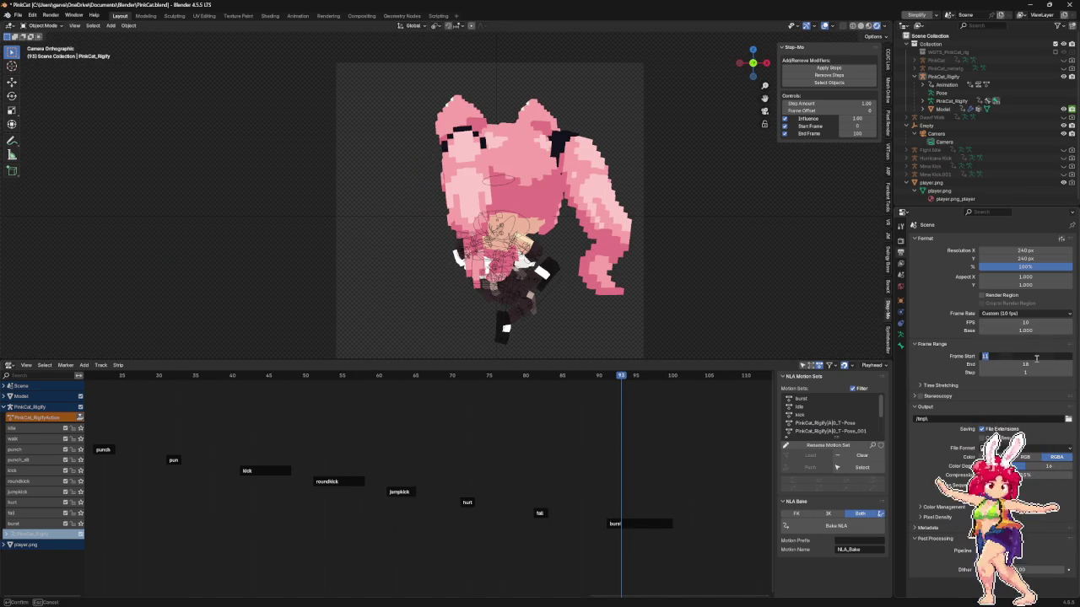
text(1)
key(Tab)
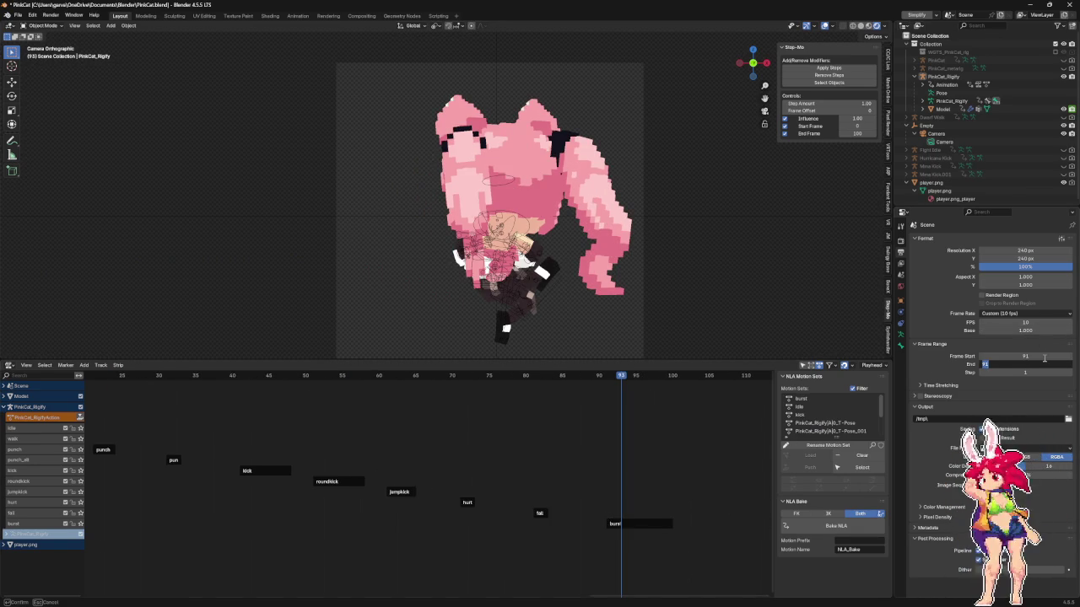
text(100)
key(Return)
Play the 91–100 loop and toggle the camera view to check the animation.
key(space)
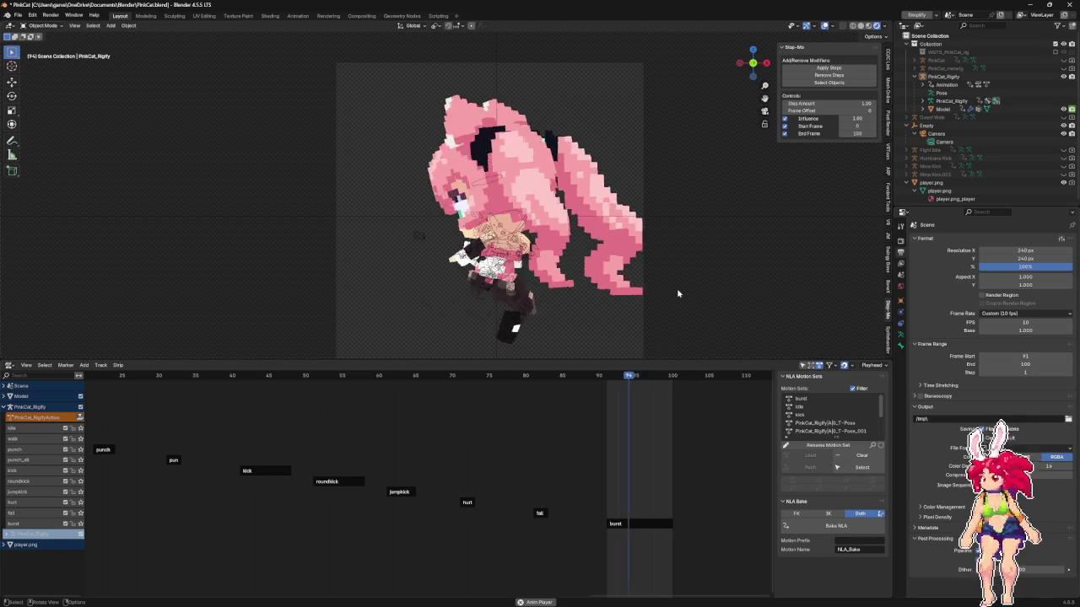
key(KP_0)
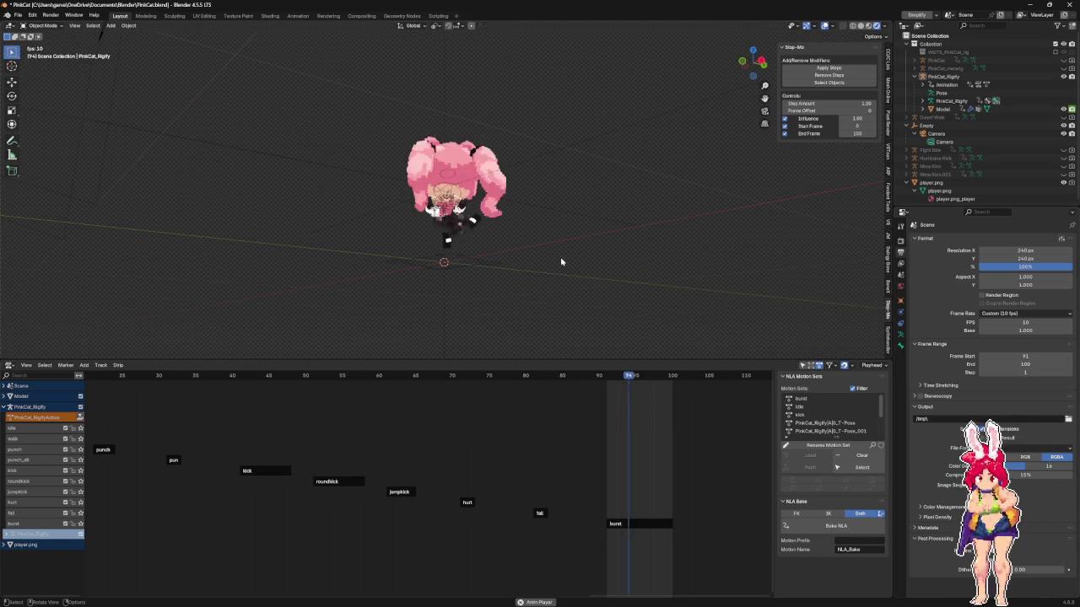
key(KP_0)
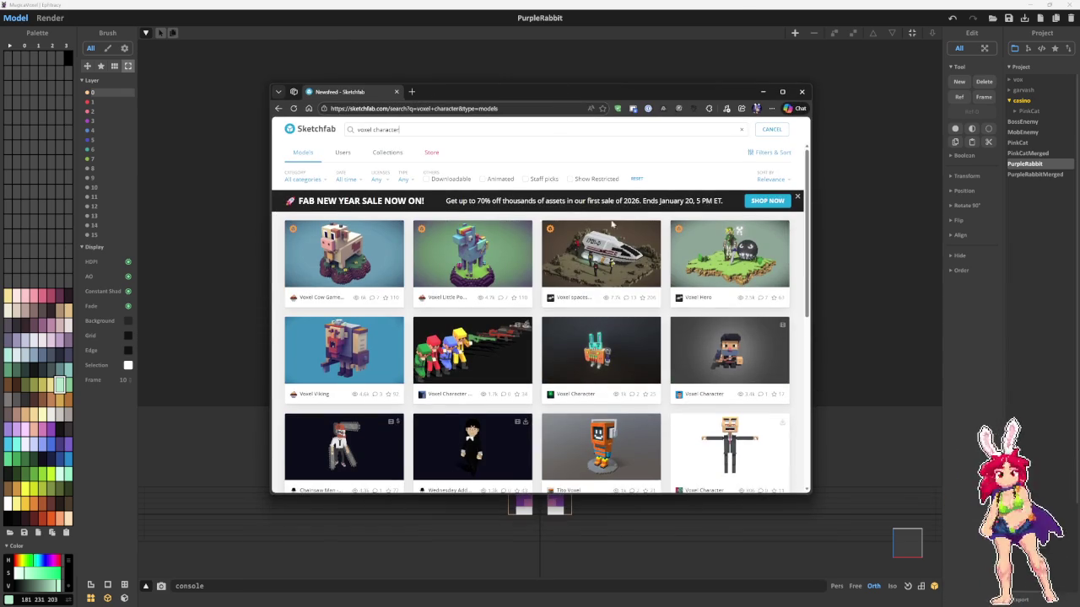
Scroll the 'voxel character' results and open the 3D Voxel Model - Policeman Character page.
scroll(690, 364, down, 3)
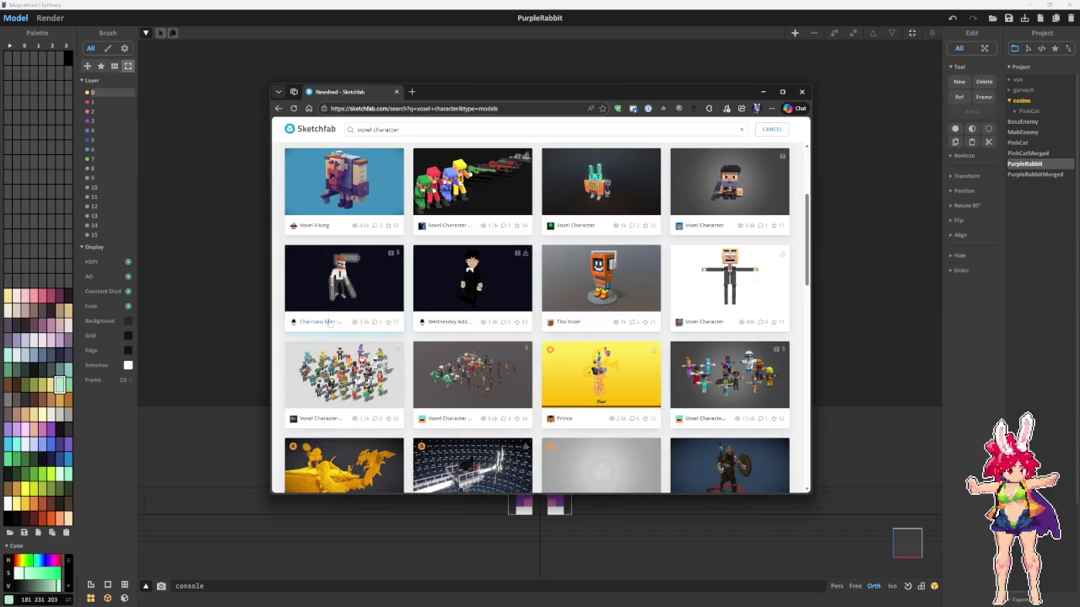
scroll(380, 346, down, 3)
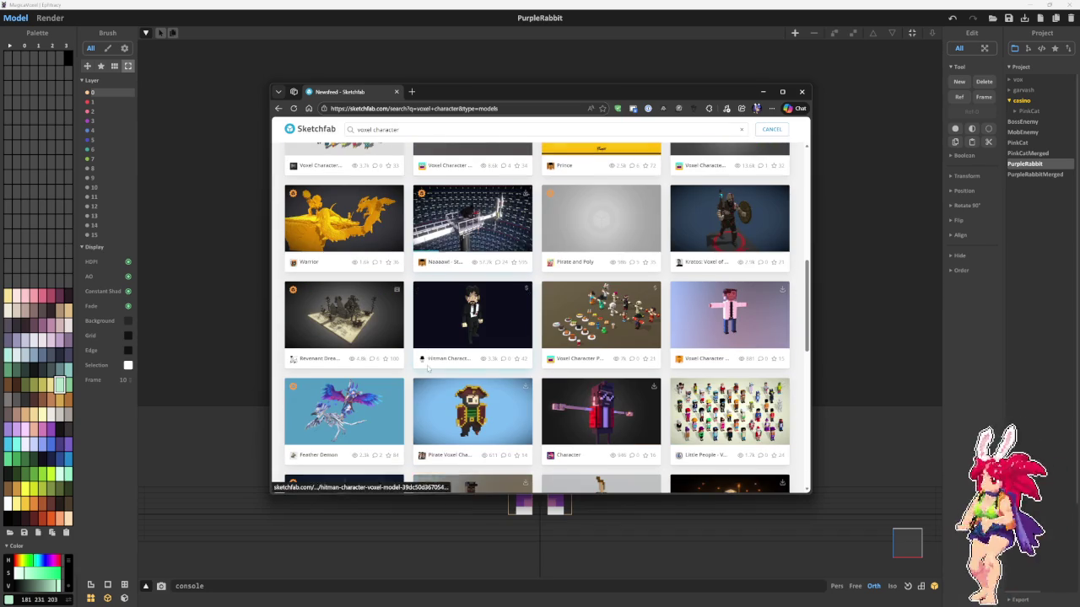
scroll(422, 363, down, 1)
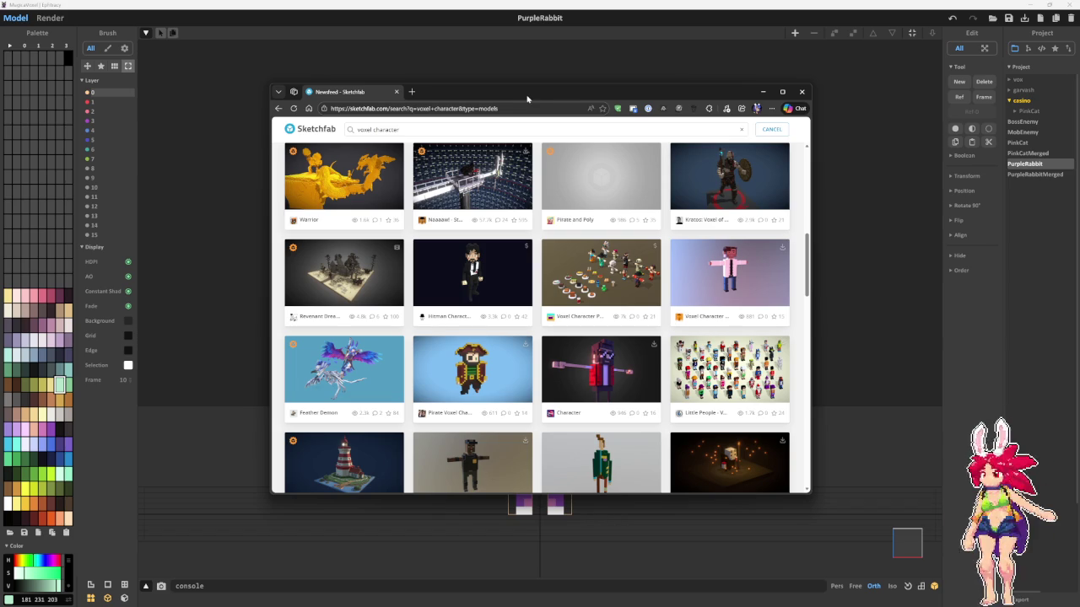
scroll(609, 292, down, 2)
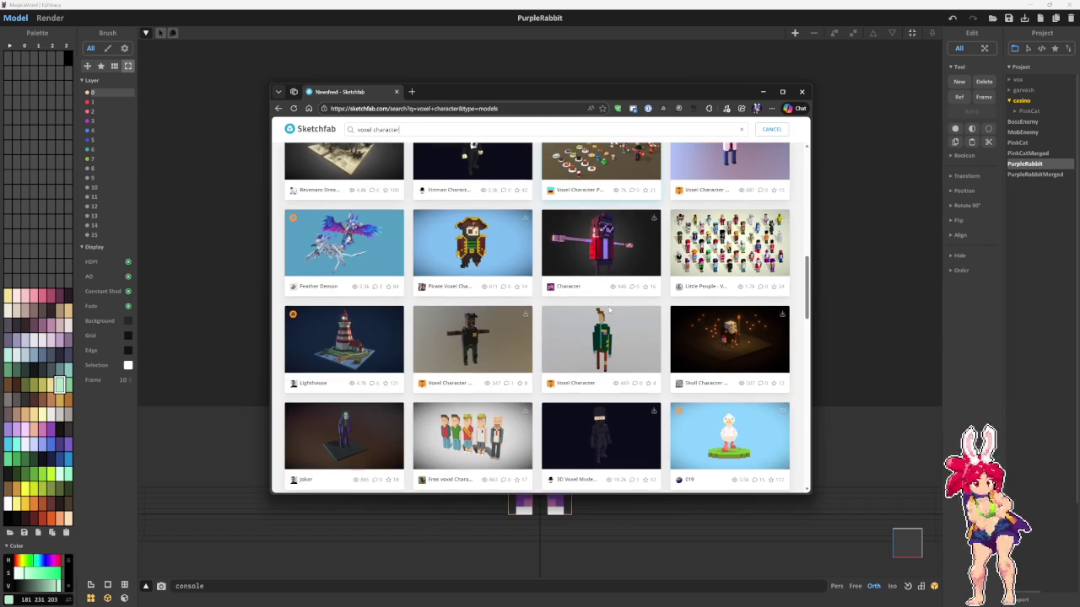
scroll(599, 368, down, 1)
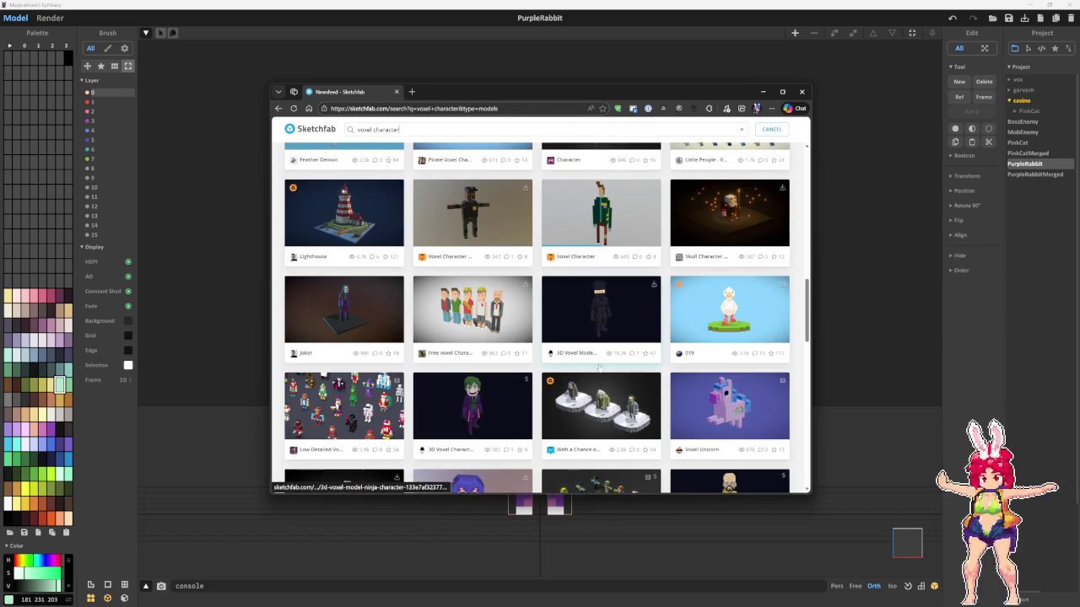
scroll(598, 368, down, 1)
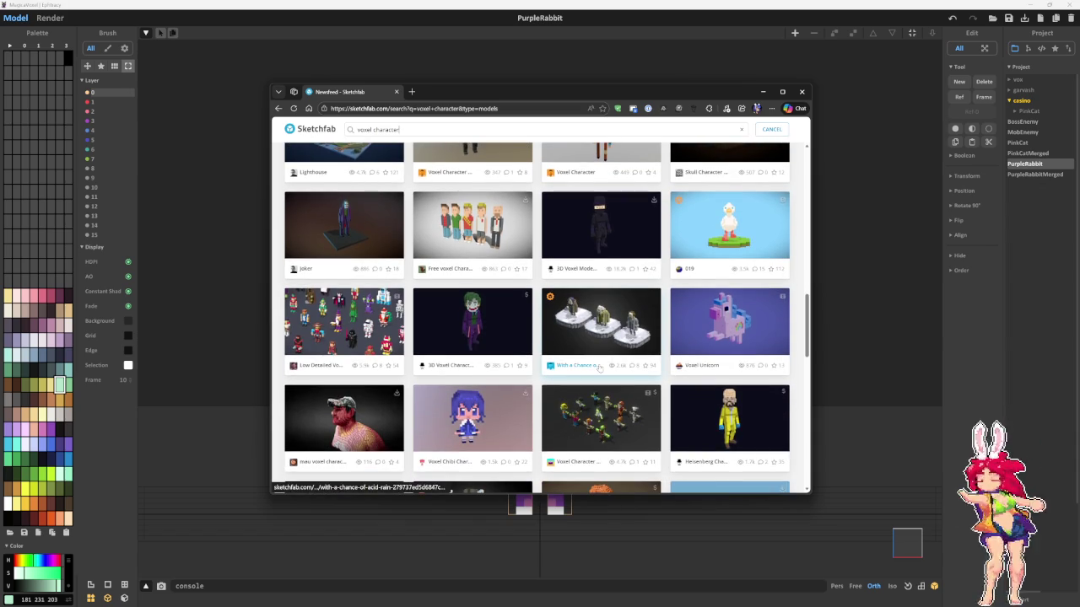
scroll(598, 369, down, 1)
scroll(599, 368, down, 1)
scroll(599, 368, down, 1)
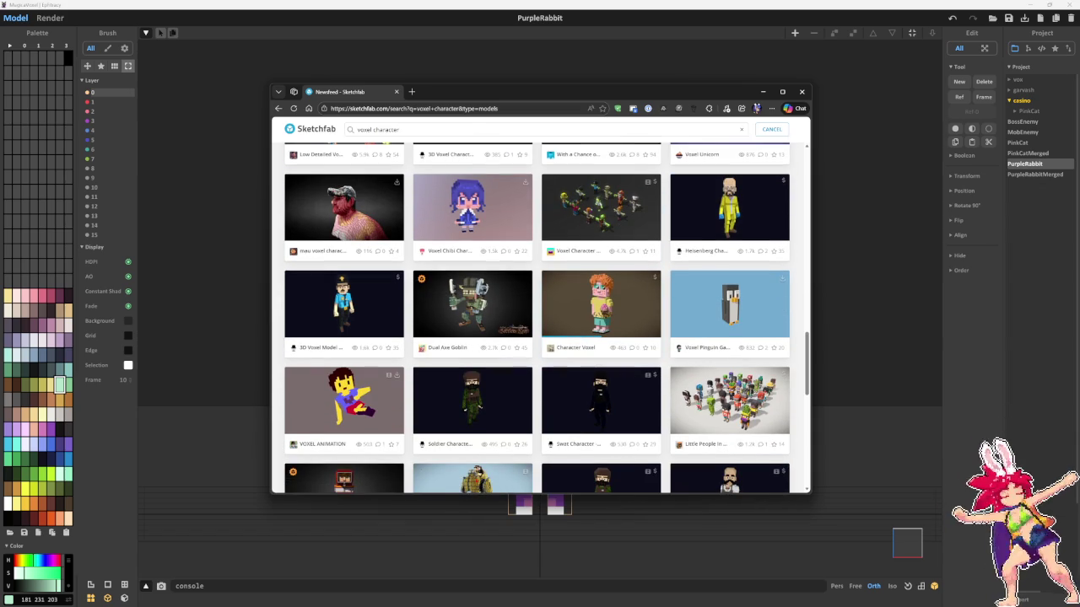
click(342, 308)
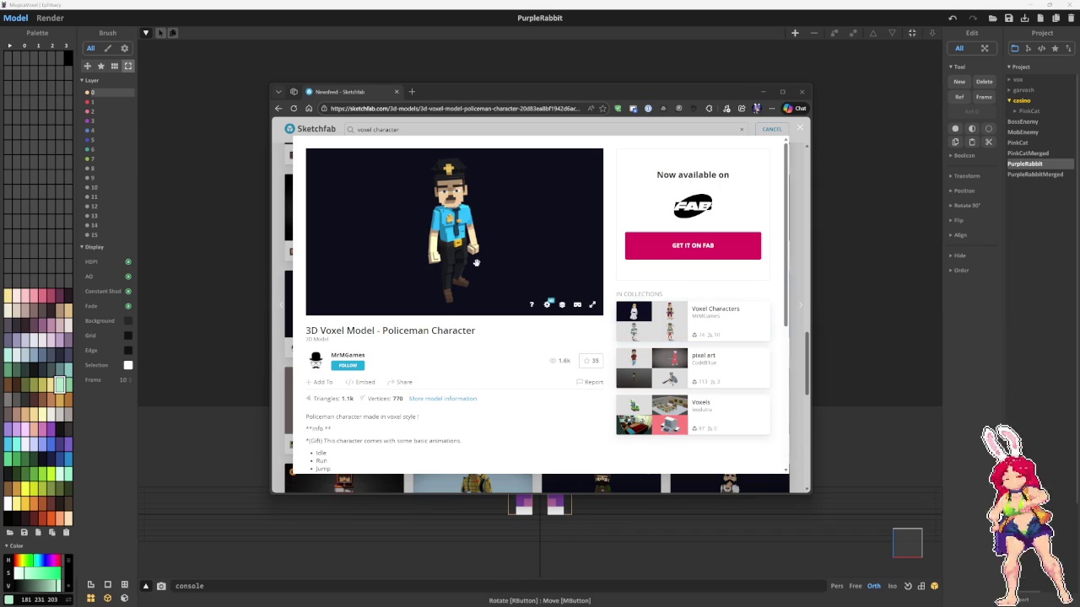
Orbit the policeman model to view its side and back, then open its Voxel Characters collection.
click(501, 276)
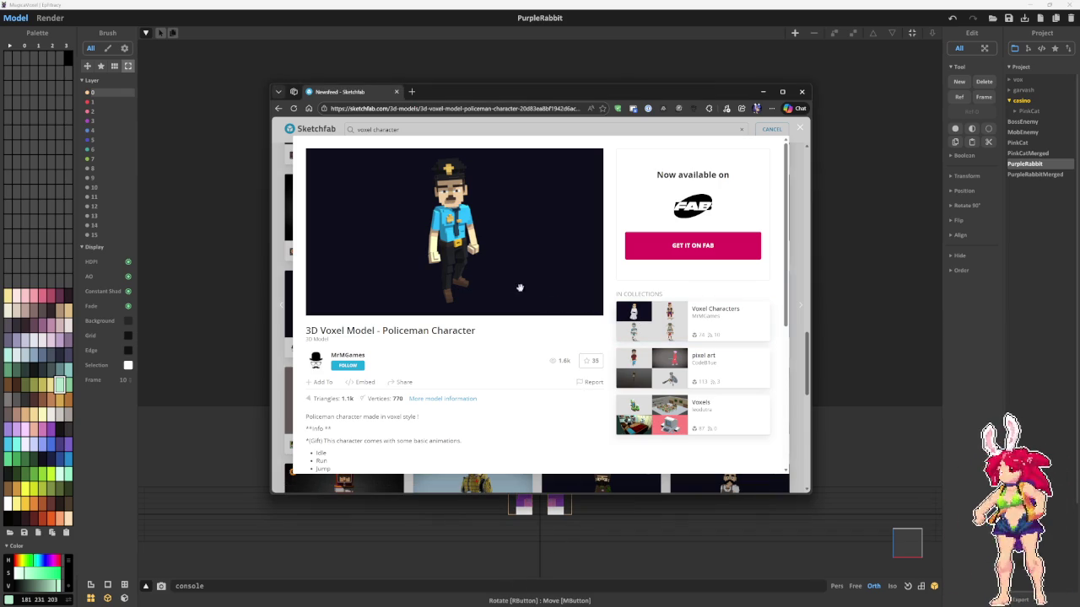
mouse_move(455, 253)
mouse_down()
mouse_move(391, 254)
mouse_move(464, 255)
mouse_up()
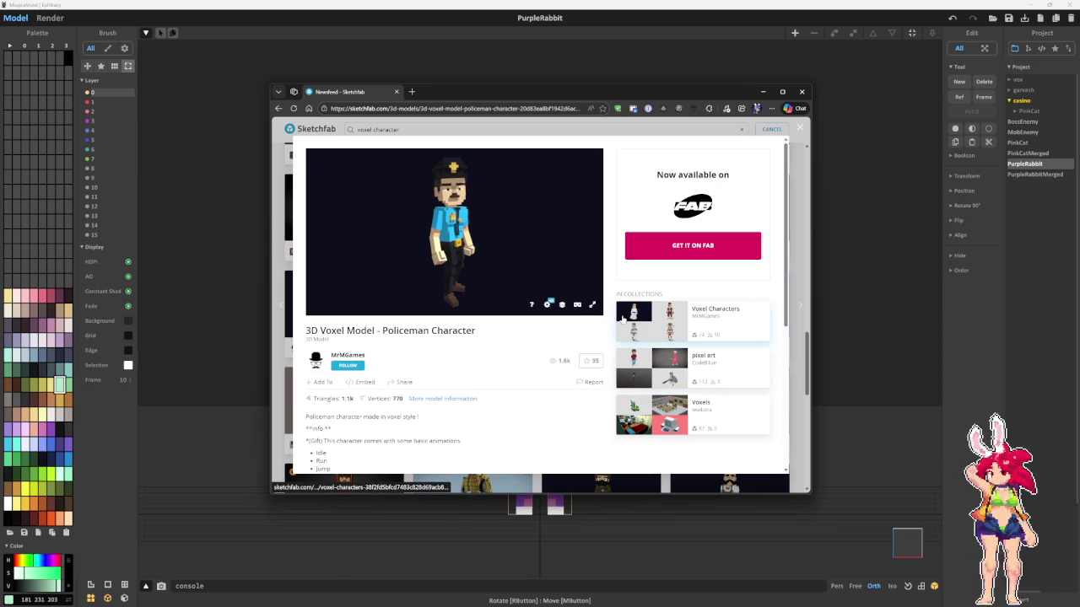
mouse_move(405, 248)
mouse_down()
mouse_move(383, 269)
mouse_move(511, 264)
mouse_up()
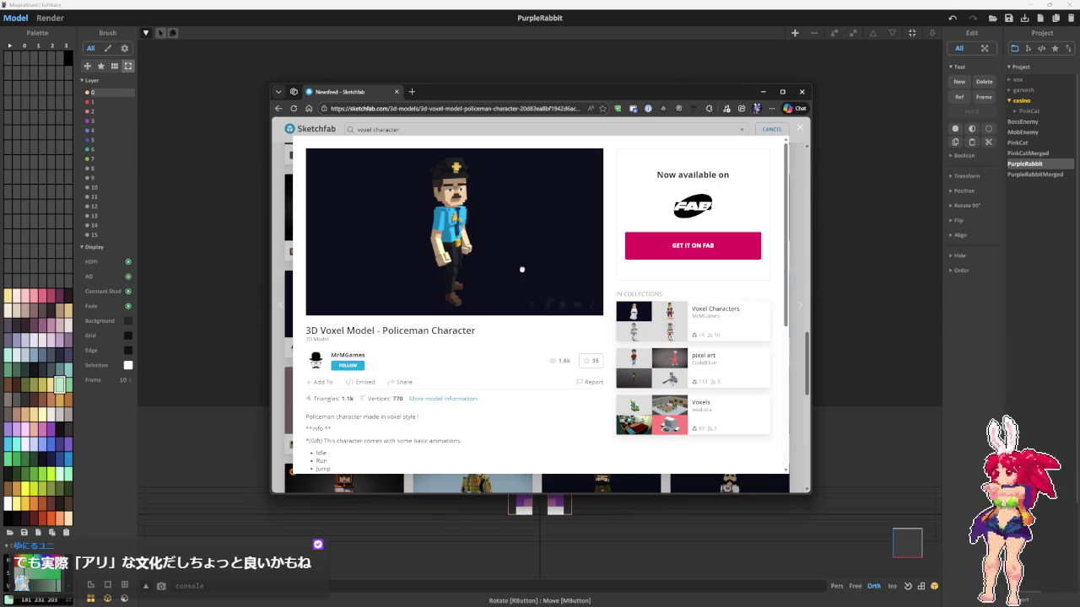
drag(515, 268, 556, 270)
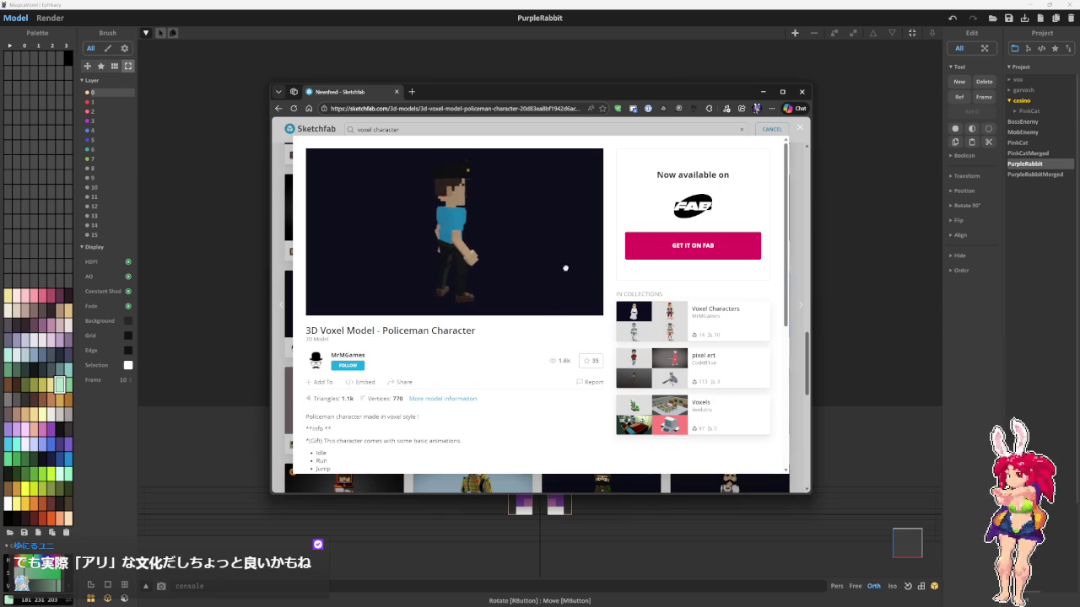
scroll(471, 199, up, 3)
scroll(454, 224, down, 2)
mouse_move(472, 199)
mouse_down()
mouse_move(454, 223)
mouse_move(503, 234)
mouse_up()
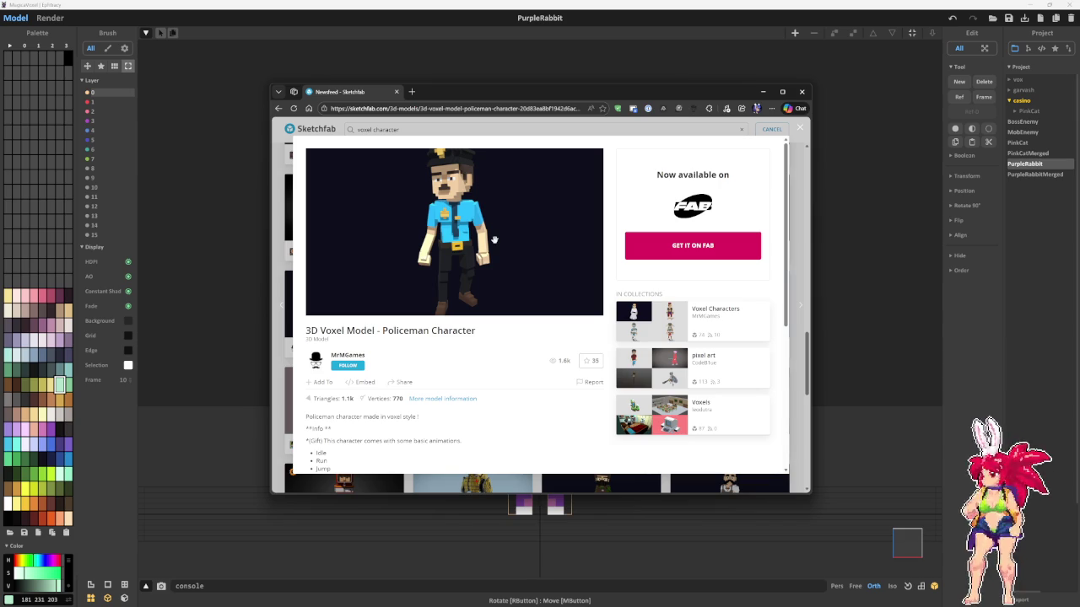
click(657, 315)
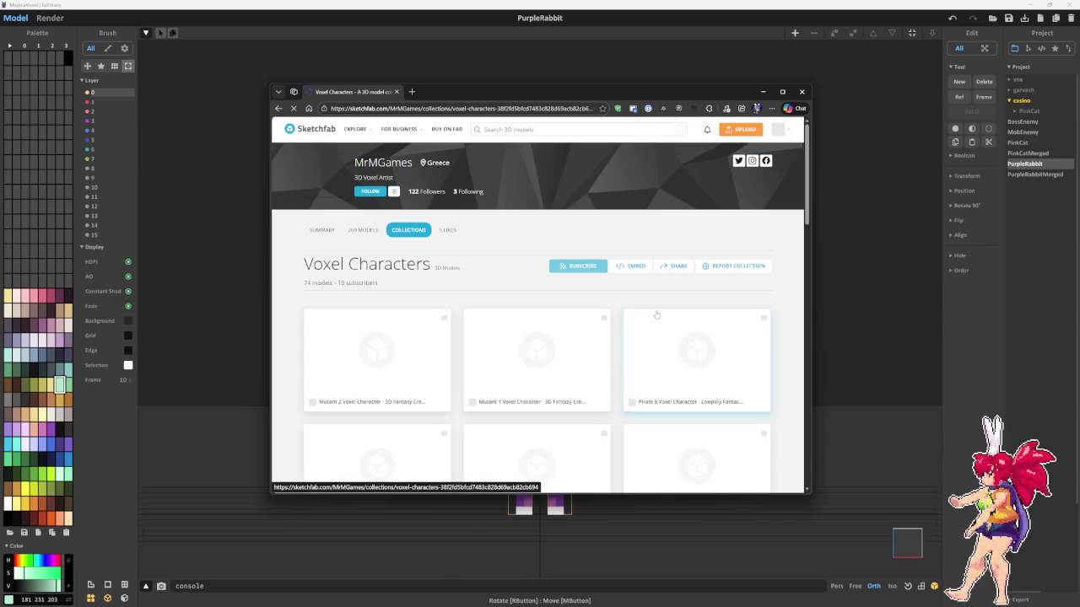
Scroll through the whole Voxel Characters collection, go back to the policeman page, and drag the browser off screen.
scroll(662, 319, down, 3)
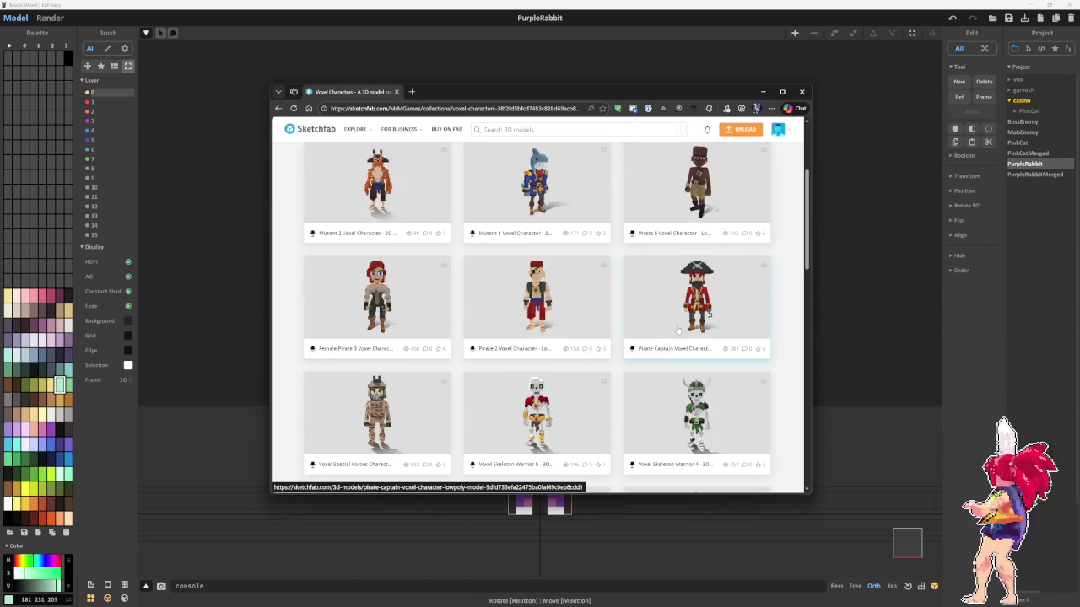
scroll(678, 329, down, 3)
scroll(678, 333, down, 1)
scroll(679, 339, down, 2)
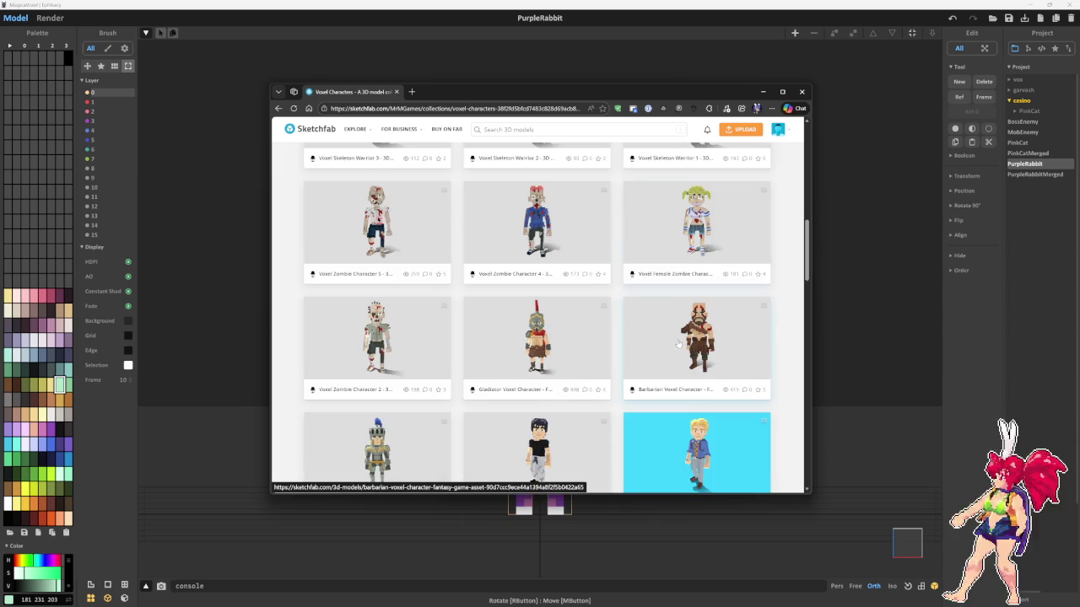
scroll(678, 344, down, 2)
scroll(678, 344, down, 1)
scroll(678, 345, down, 1)
scroll(679, 346, down, 1)
scroll(678, 346, down, 1)
scroll(678, 346, down, 2)
scroll(678, 346, down, 1)
scroll(678, 346, down, 1)
scroll(678, 346, down, 1)
scroll(678, 345, down, 1)
scroll(678, 345, down, 1)
scroll(679, 344, down, 2)
scroll(679, 344, down, 1)
scroll(678, 345, down, 1)
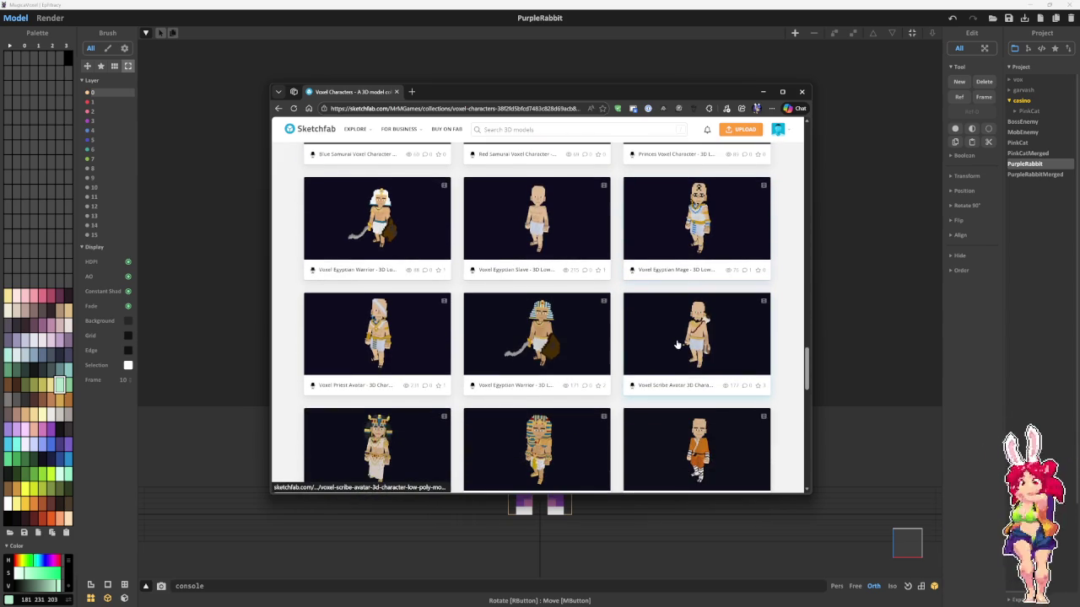
scroll(678, 344, down, 1)
scroll(678, 345, down, 1)
scroll(678, 344, down, 1)
scroll(678, 344, down, 2)
scroll(676, 344, down, 1)
scroll(676, 345, down, 1)
scroll(676, 345, down, 2)
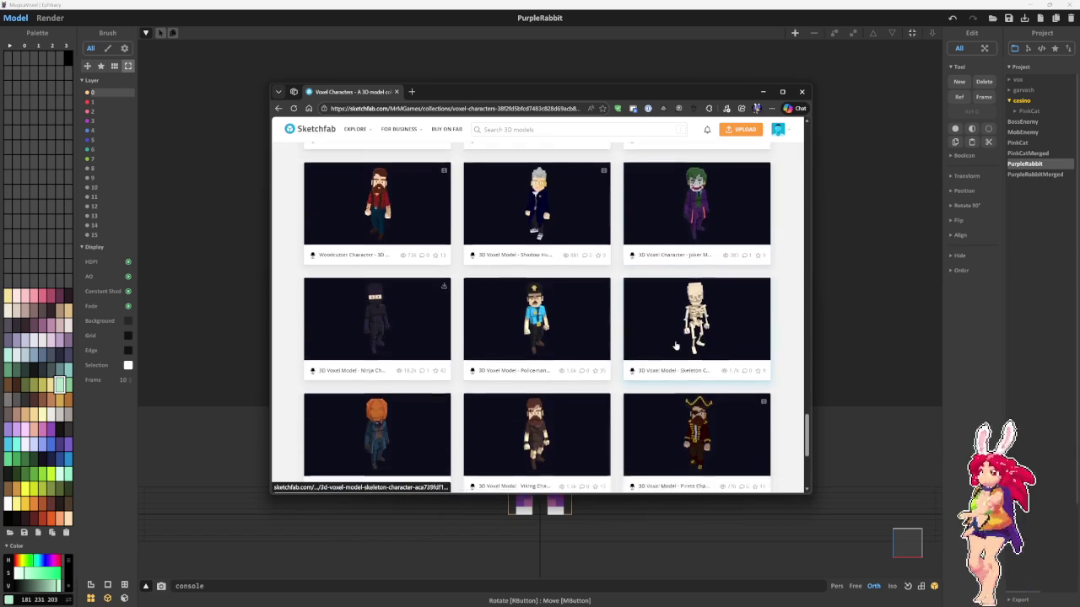
scroll(676, 345, down, 2)
scroll(676, 345, down, 1)
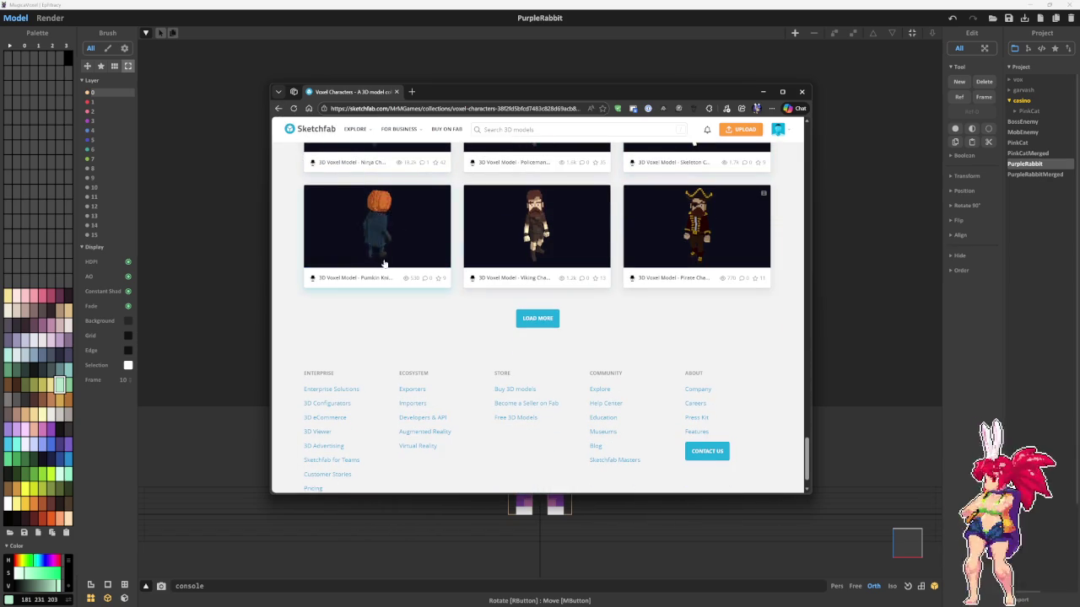
click(279, 109)
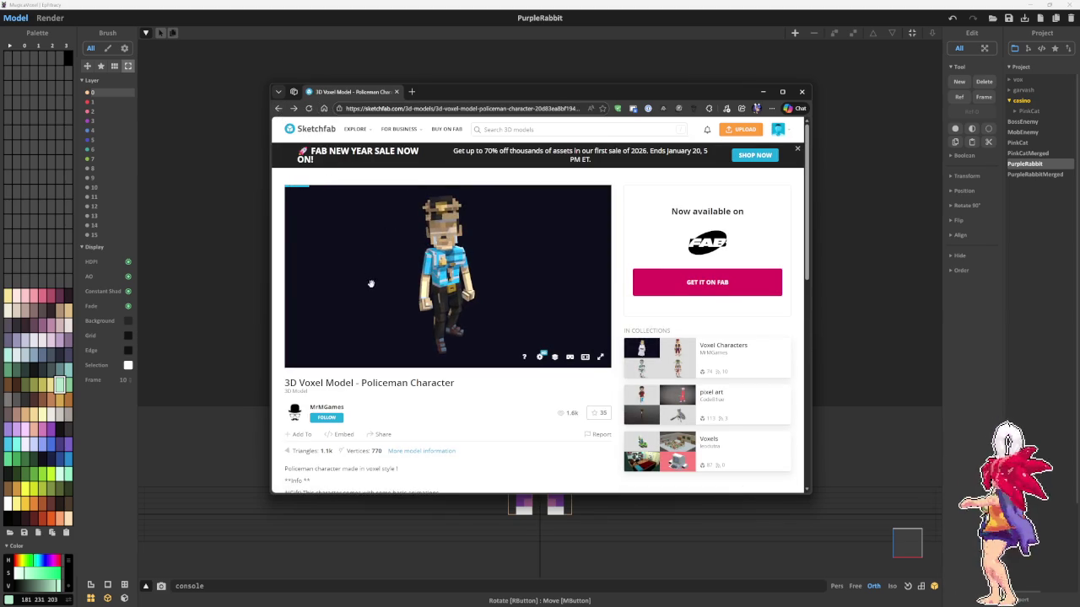
drag(426, 99, 439, 528)
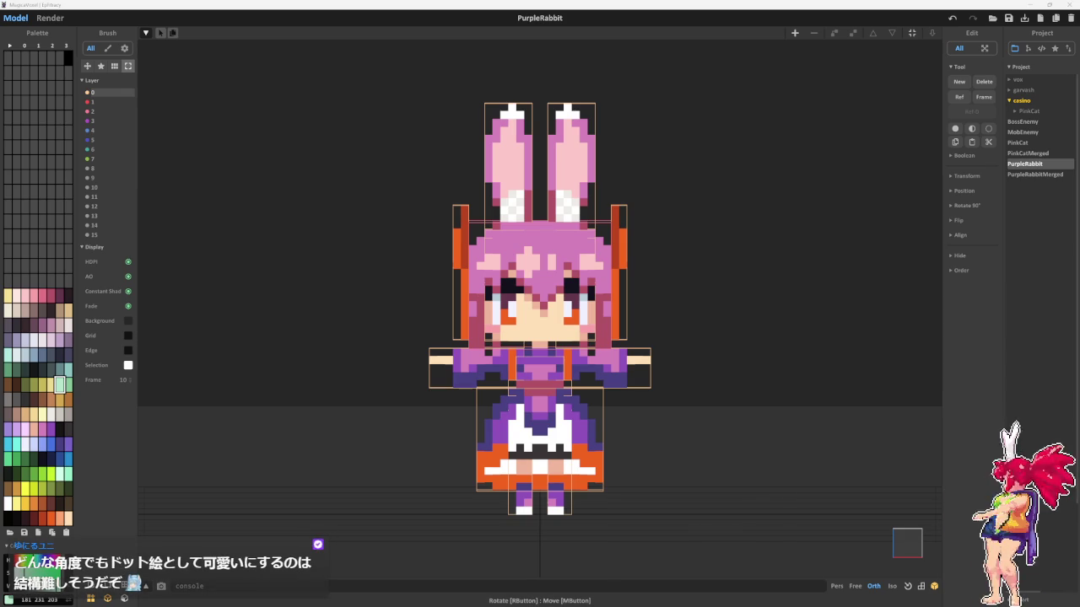
Expand the garvash project folder and load FountainPen from its model list.
click(1009, 90)
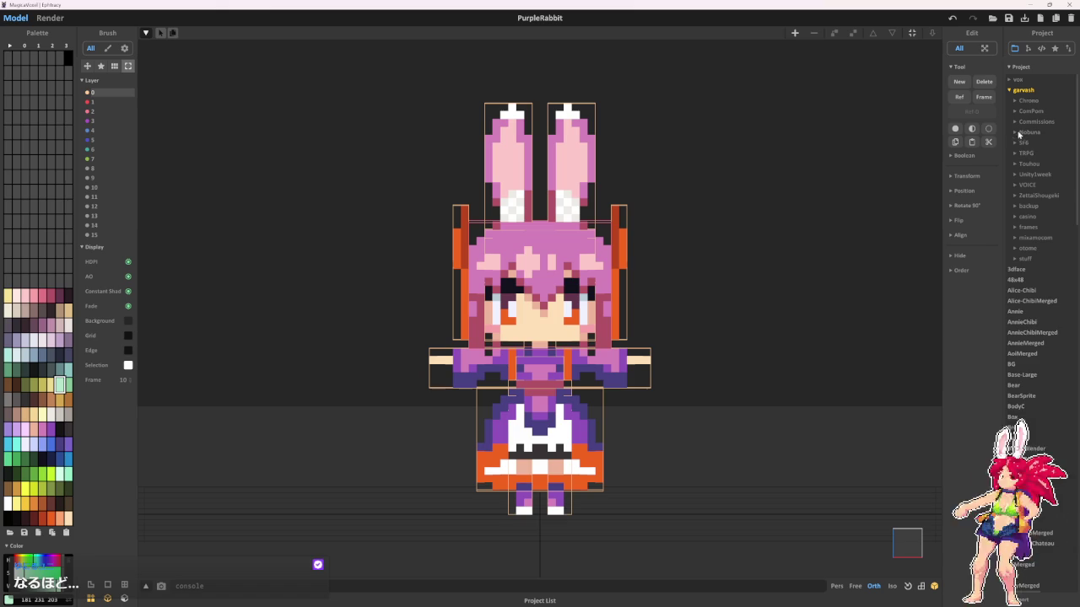
scroll(1045, 324, down, 3)
scroll(1045, 327, down, 3)
scroll(1045, 337, down, 3)
scroll(1044, 354, down, 3)
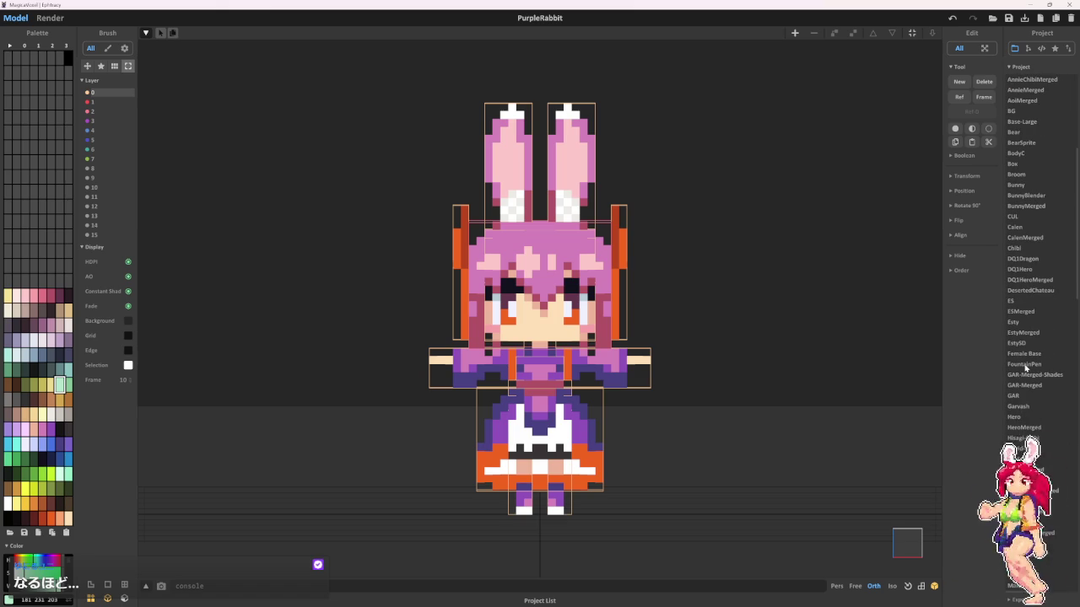
click(1024, 364)
scroll(638, 338, up, 5)
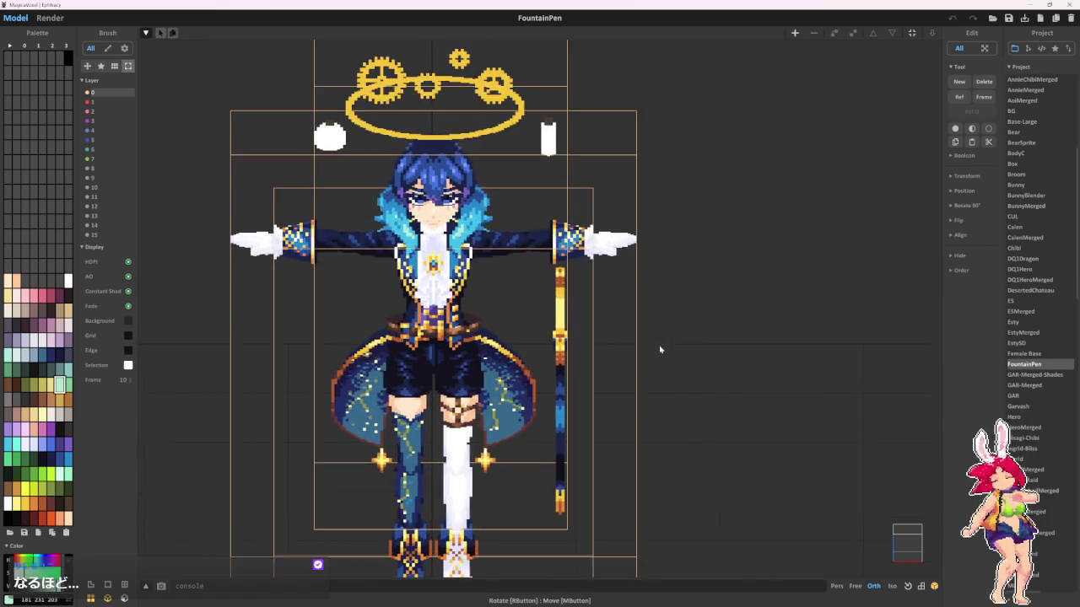
right_drag(638, 314, 588, 313)
scroll(639, 320, up, 3)
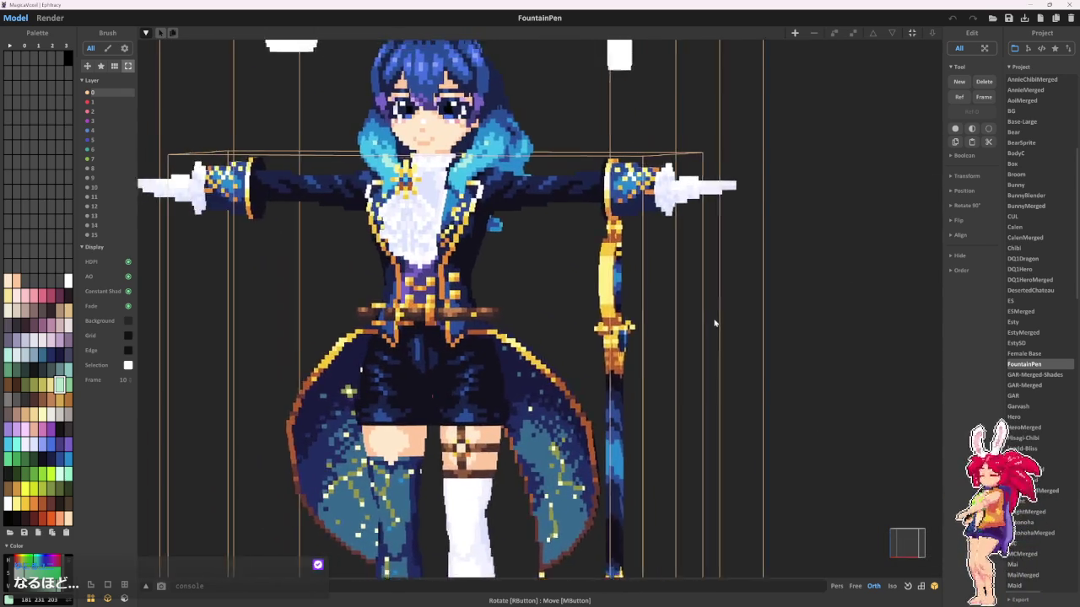
scroll(816, 366, up, 2)
scroll(817, 366, down, 2)
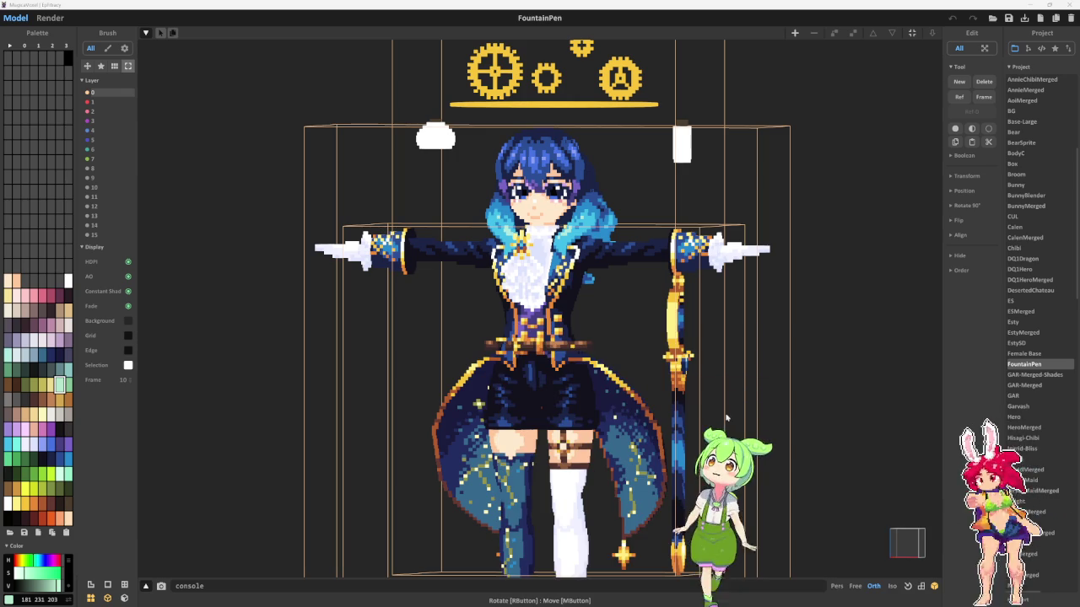
Bring up the desktop mascot's quick menu and its blendshape sliders.
click(720, 530)
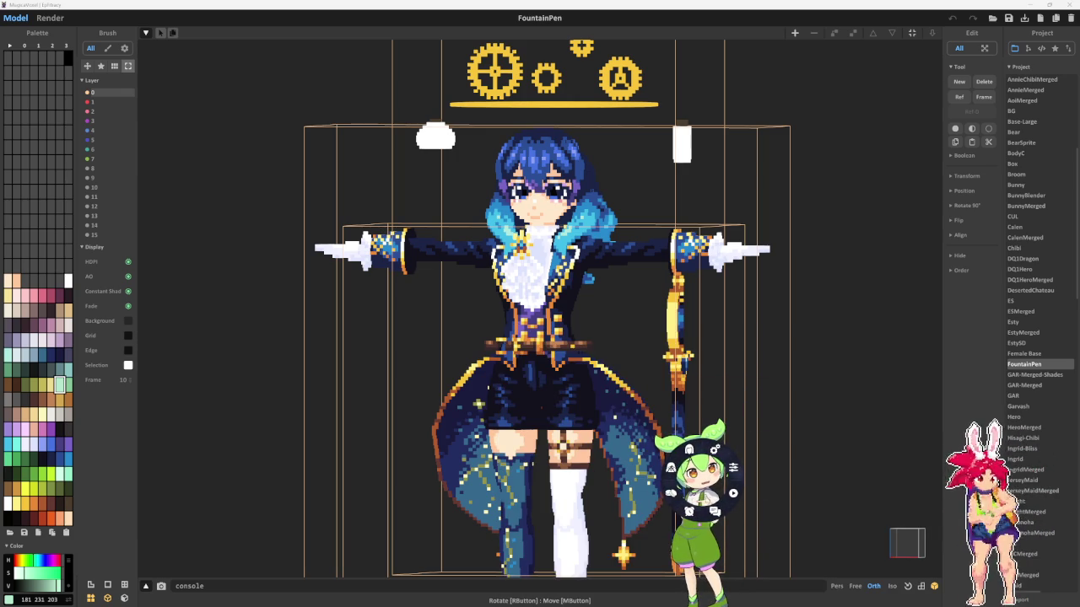
click(732, 467)
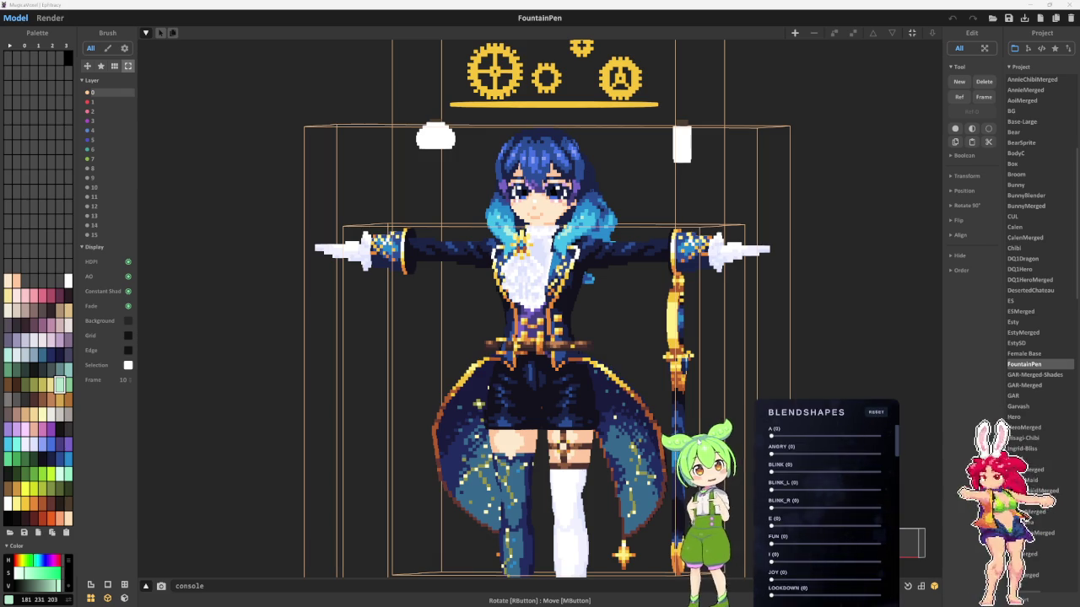
click(699, 480)
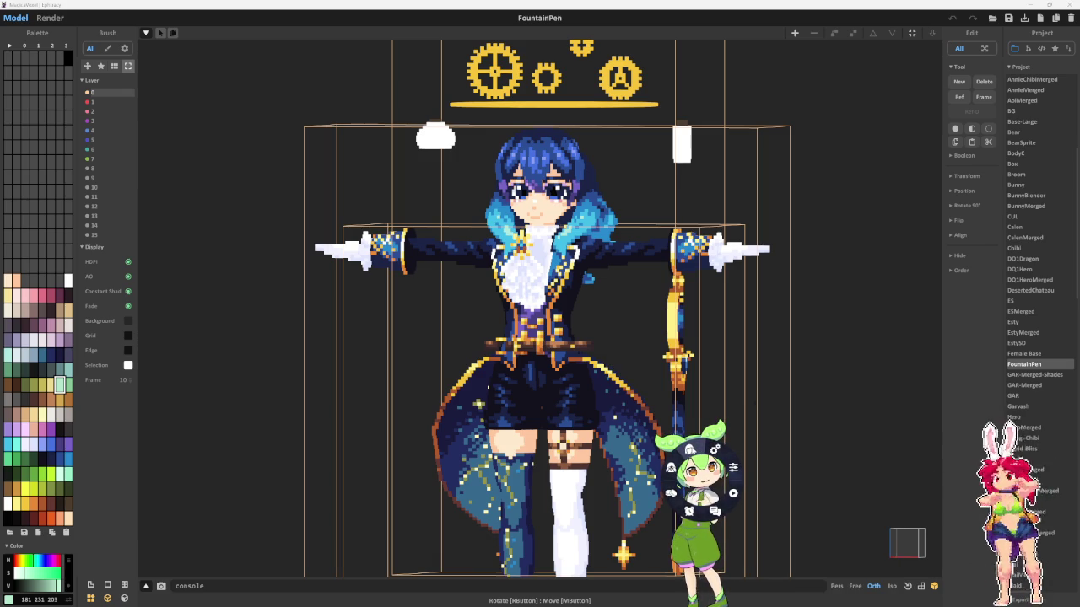
click(671, 468)
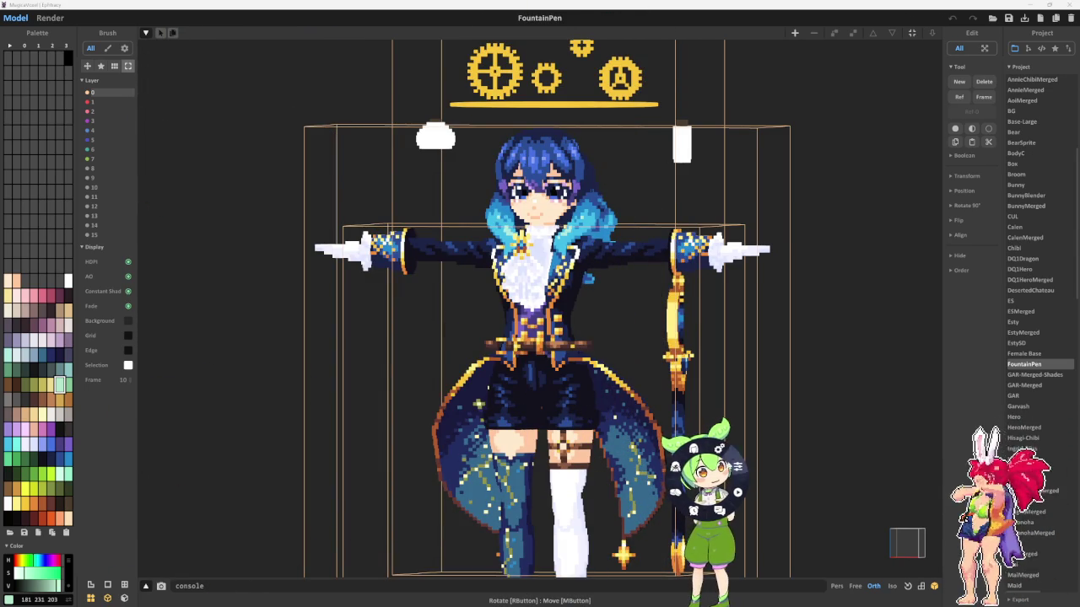
Load FountainPen from the settings' model list in place of Zundamon, then close the list.
click(720, 450)
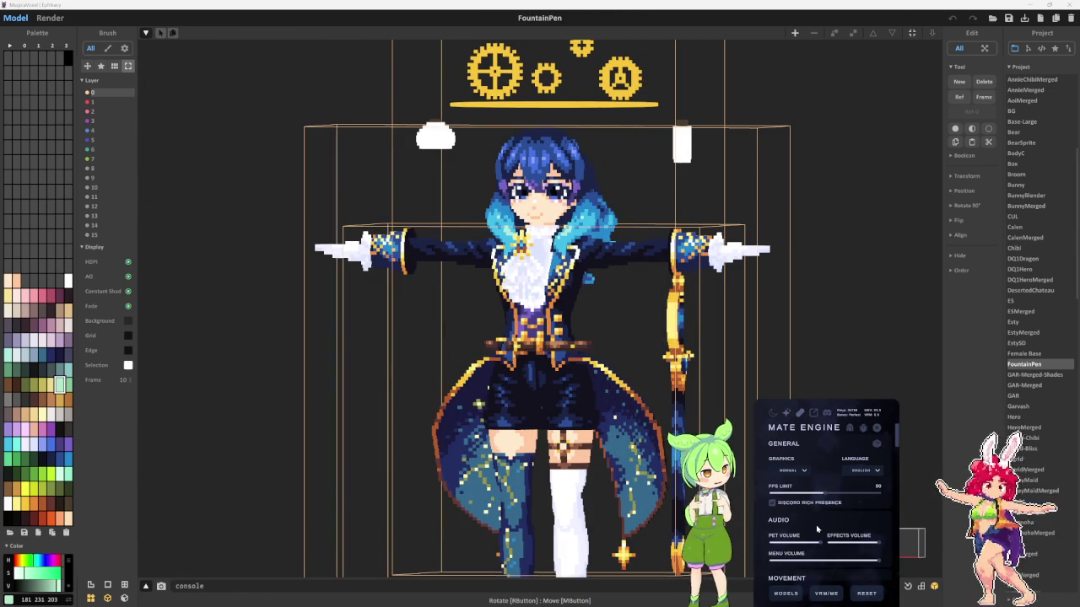
scroll(817, 529, down, 3)
scroll(817, 528, down, 3)
scroll(816, 529, down, 2)
click(785, 593)
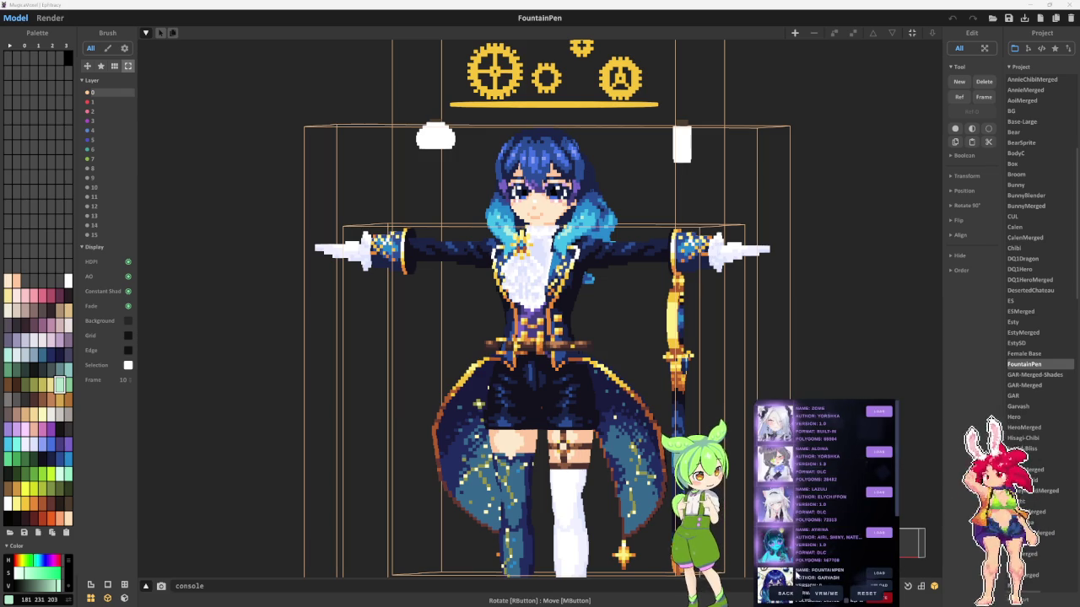
scroll(805, 570, down, 3)
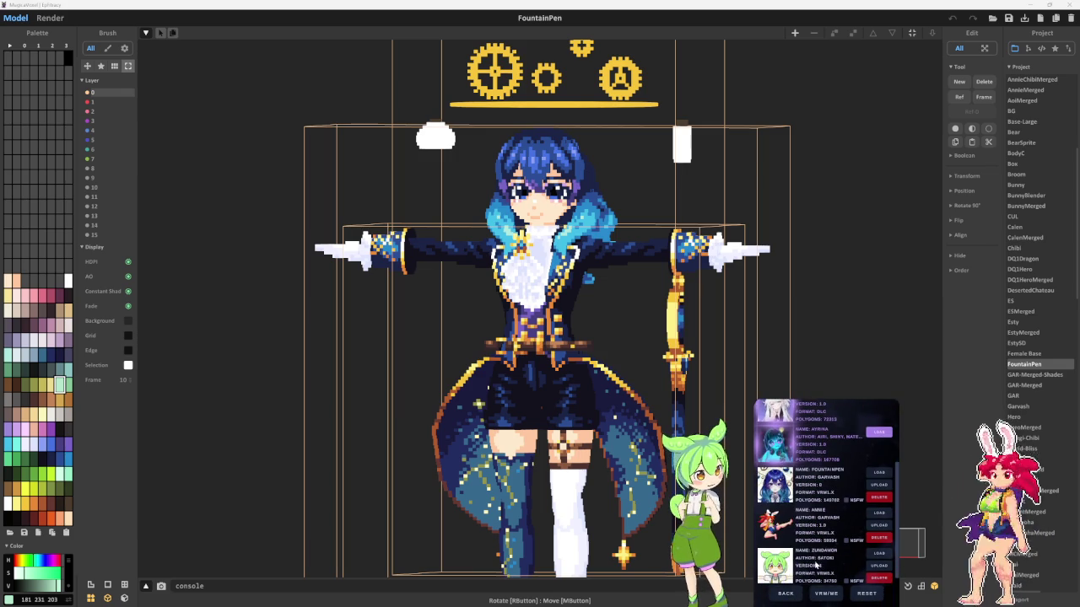
click(879, 473)
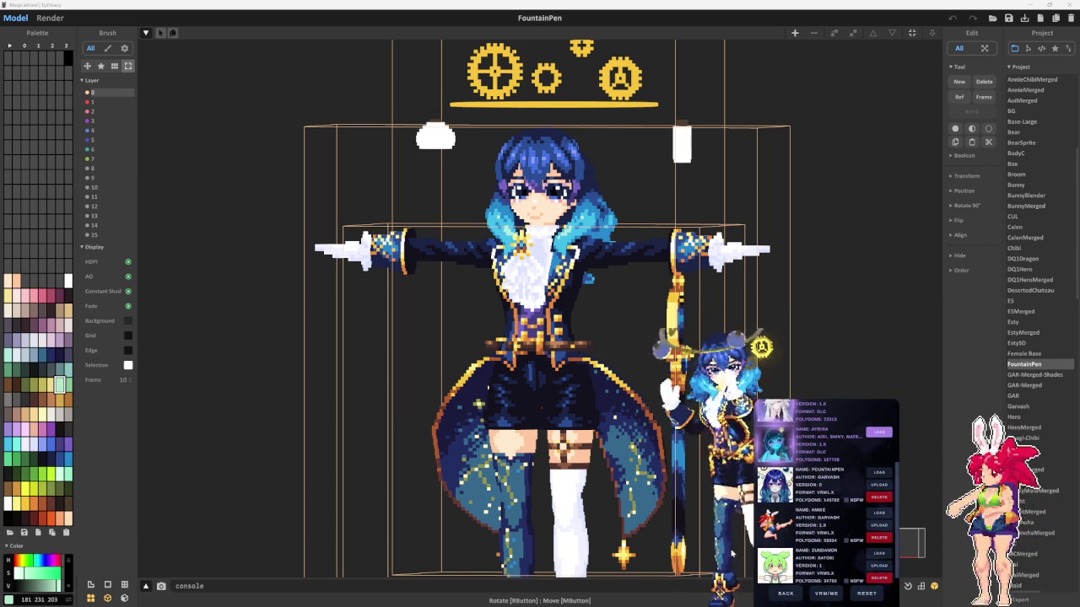
right_click(832, 506)
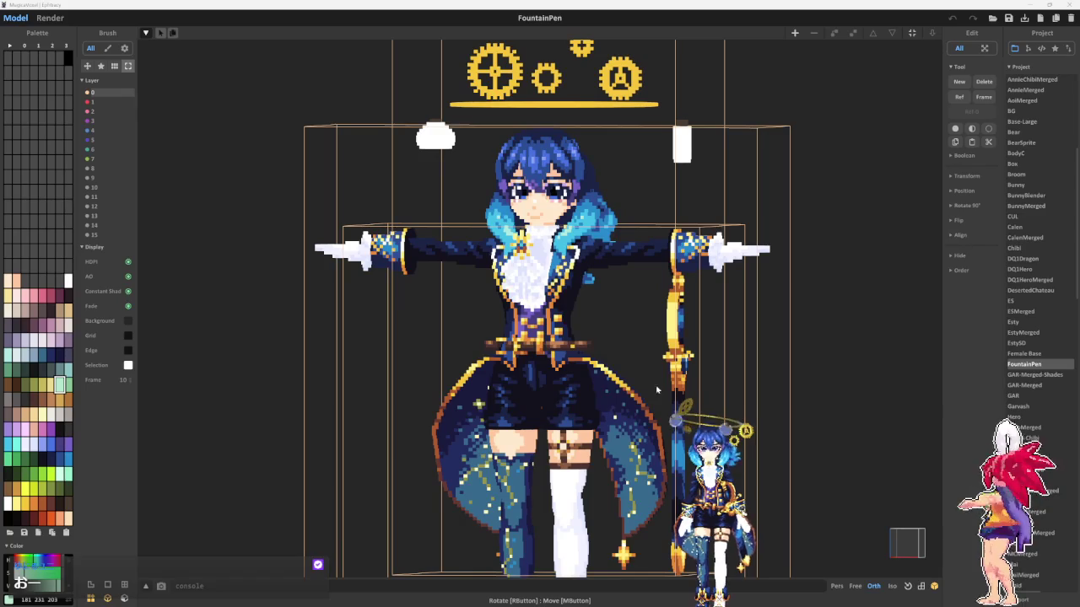
Pan and orbit the voxel view to see the FountainPen character from the side.
middle_drag(597, 371, 572, 388)
mouse_move(572, 388)
right_down()
mouse_move(586, 353)
mouse_move(540, 355)
right_up()
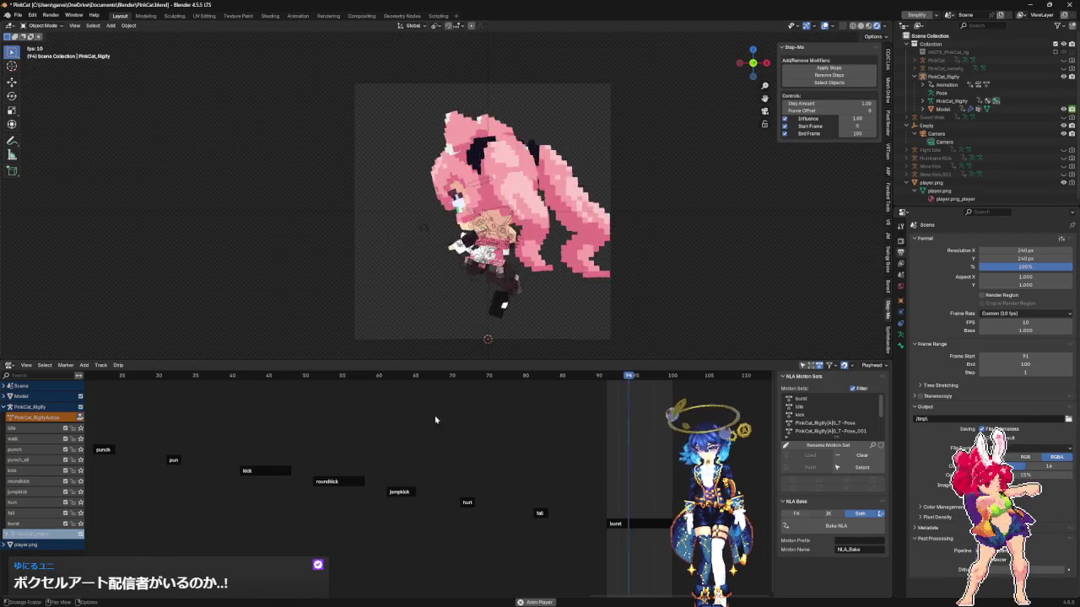
Save PinkCat.blend and open FountainPen.blend from the recent files list.
key(ctrl+s)
click(16, 15)
mouse_move(38, 40)
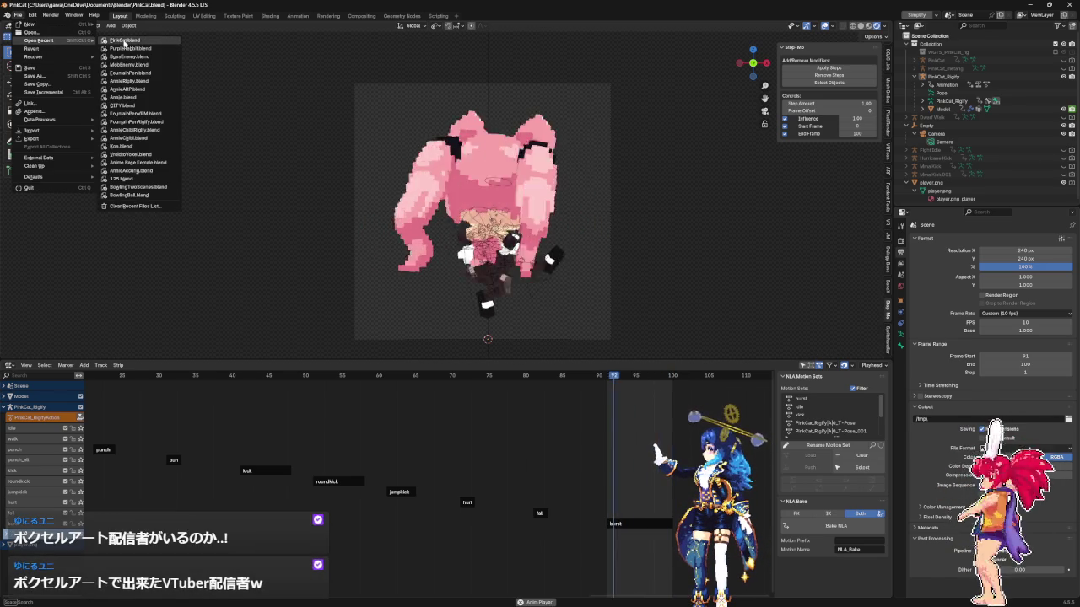
click(143, 73)
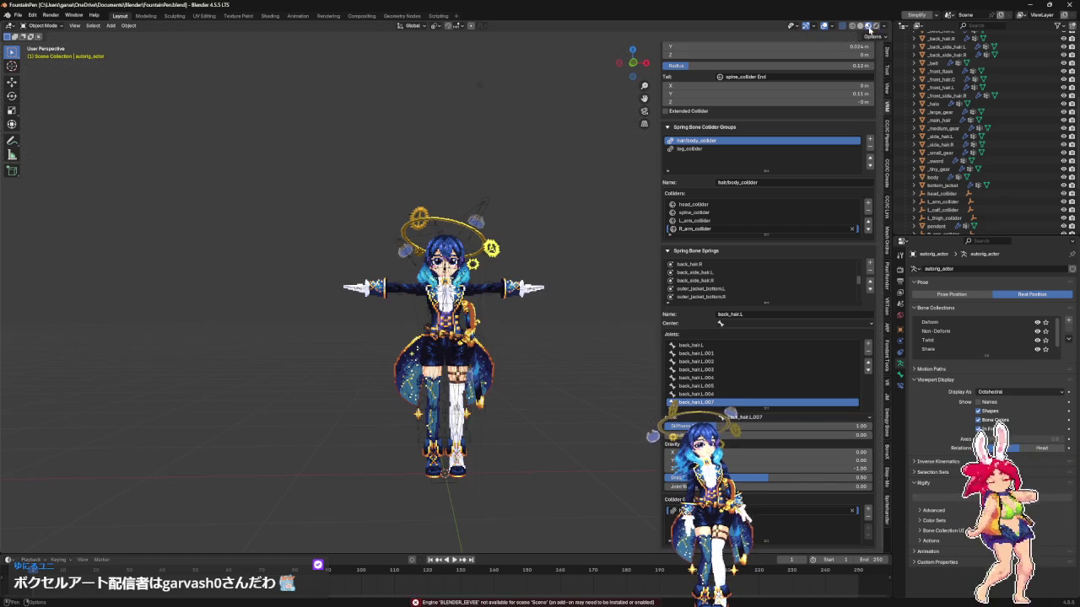
Zoom in and orbit around the FountainPen character, then bring up Mate Engine's avatar model list.
scroll(553, 341, up, 2)
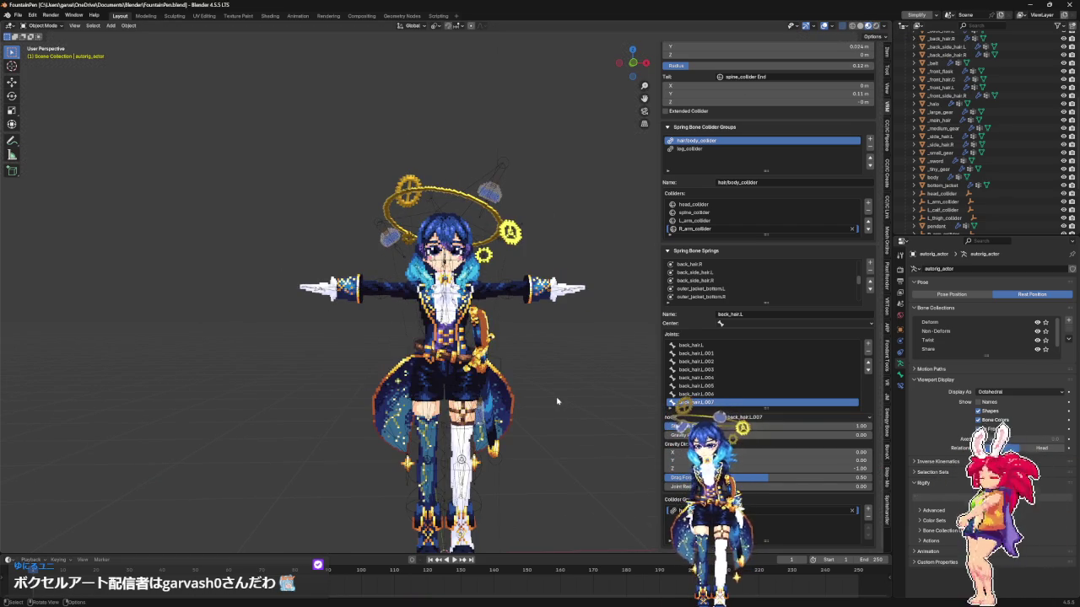
right_click(556, 401)
mouse_move(555, 401)
middle_down()
mouse_move(590, 397)
mouse_move(573, 366)
middle_up()
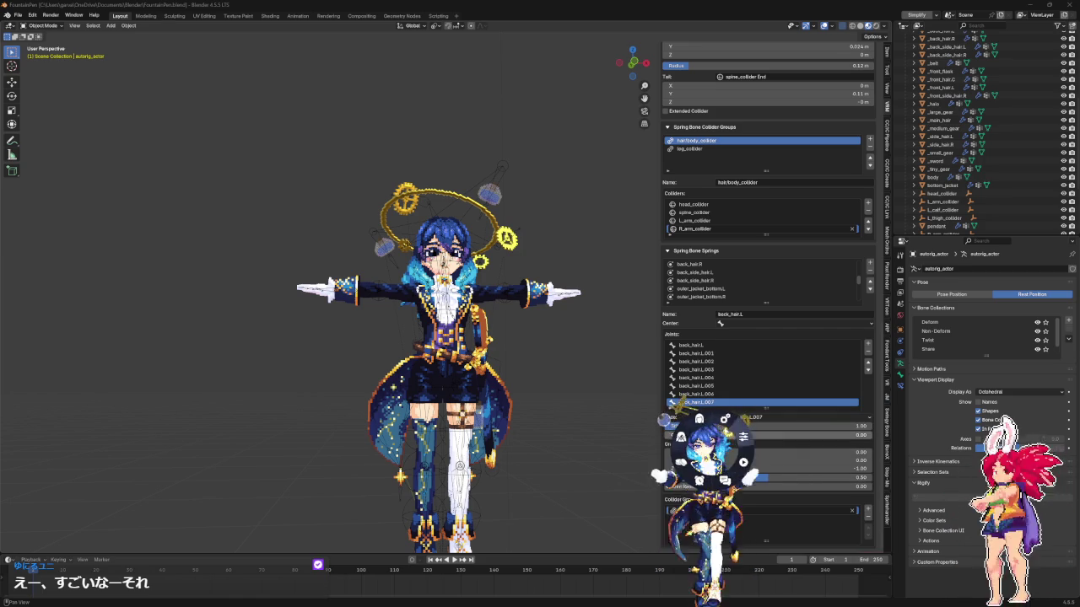
click(699, 419)
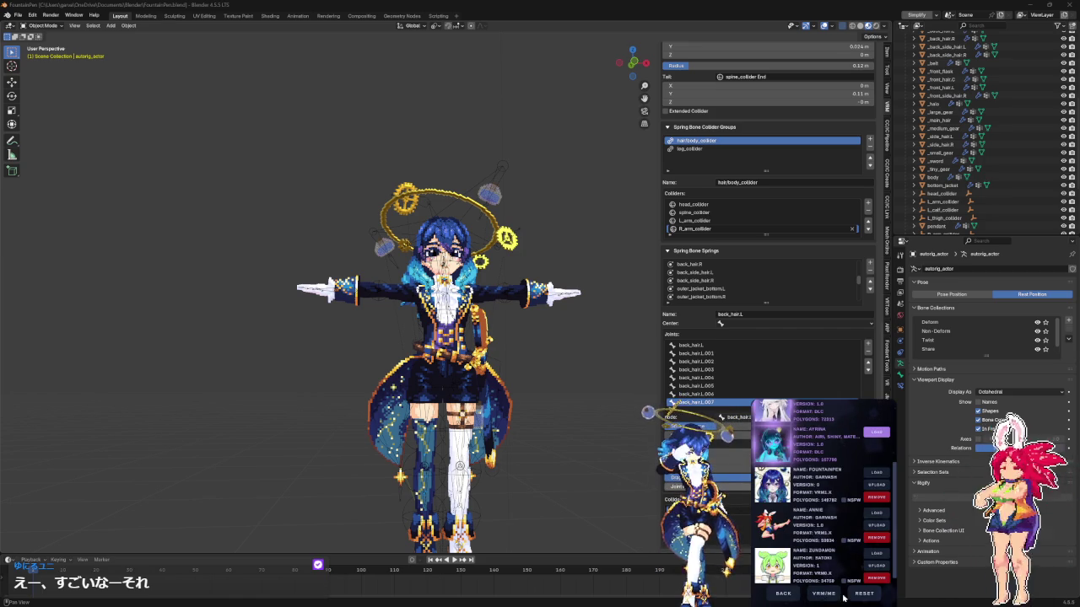
click(783, 593)
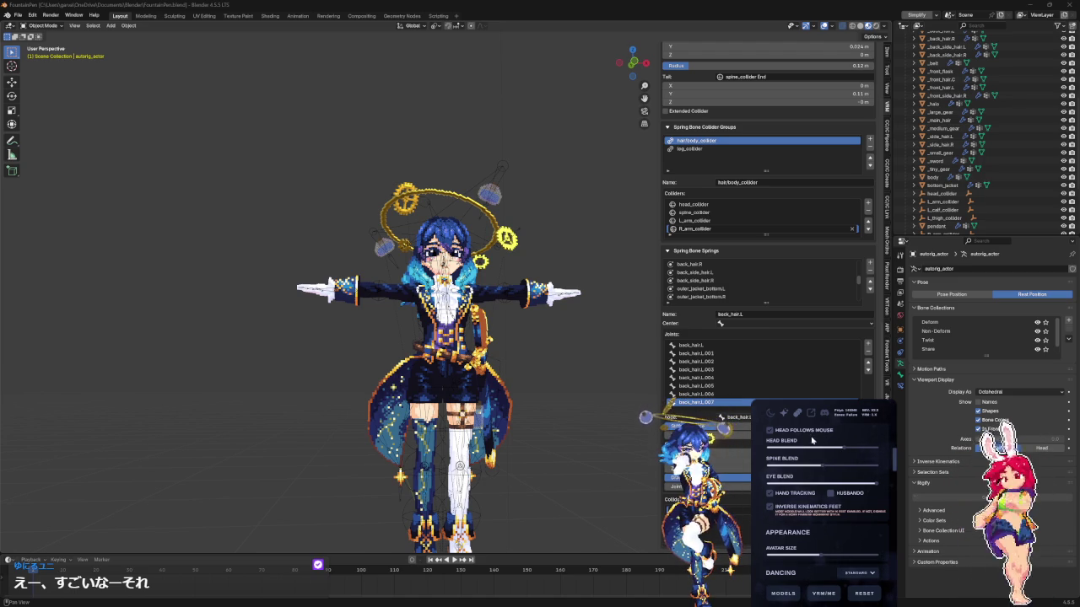
scroll(821, 438, down, 3)
scroll(821, 437, down, 3)
scroll(821, 437, down, 5)
scroll(778, 574, down, 4)
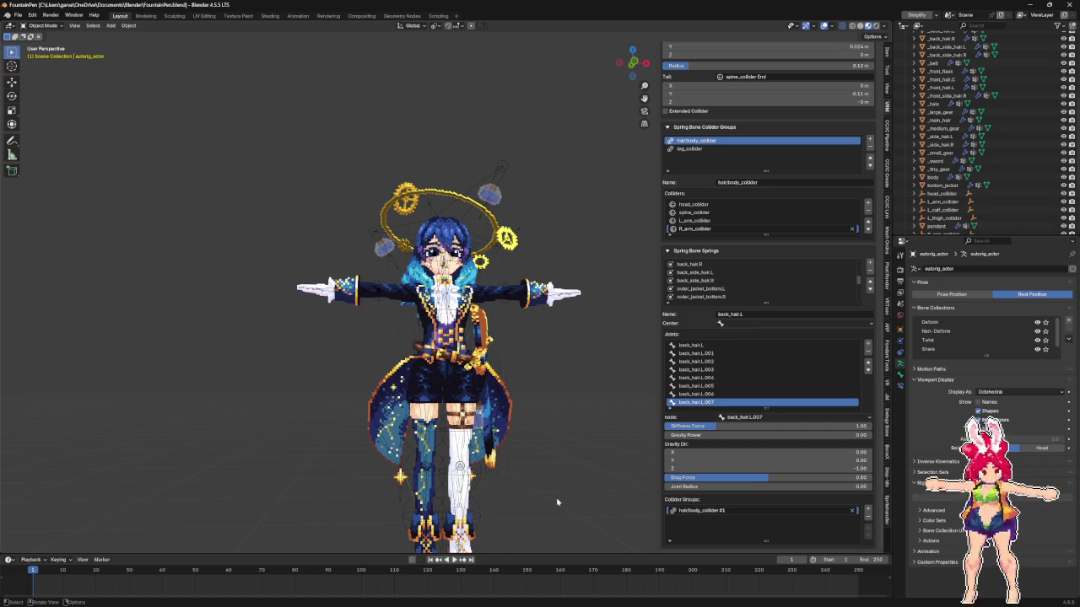
Orbit the viewport to see the FountainPen character from behind and from above.
mouse_move(563, 477)
middle_down()
mouse_move(414, 500)
mouse_move(558, 475)
middle_up()
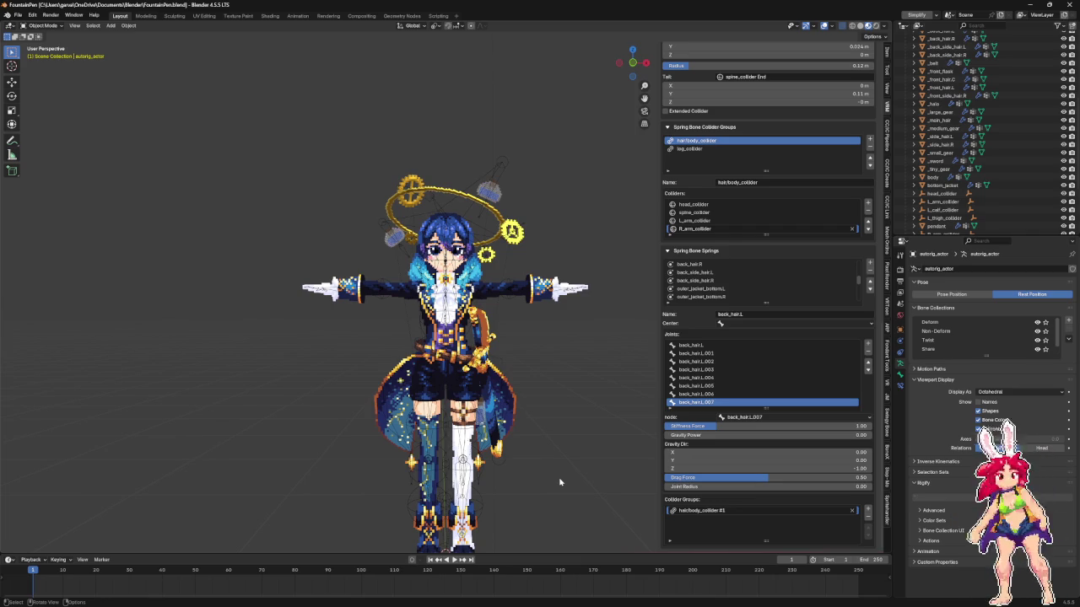
middle_drag(559, 482, 540, 418)
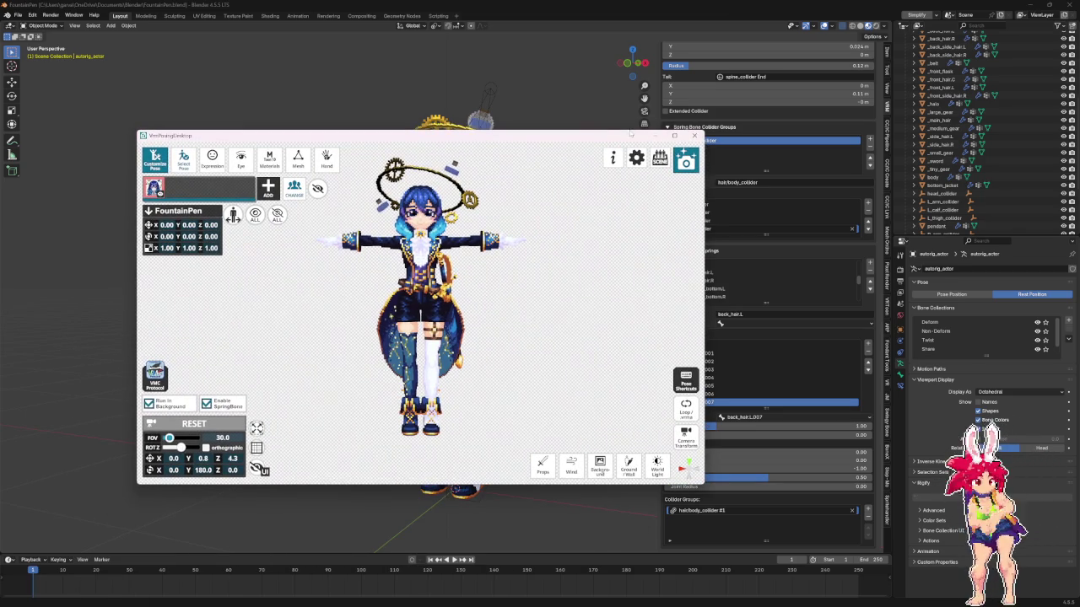
Turn on the Pixelate post effect at strength 5 in the export settings.
double_click(620, 136)
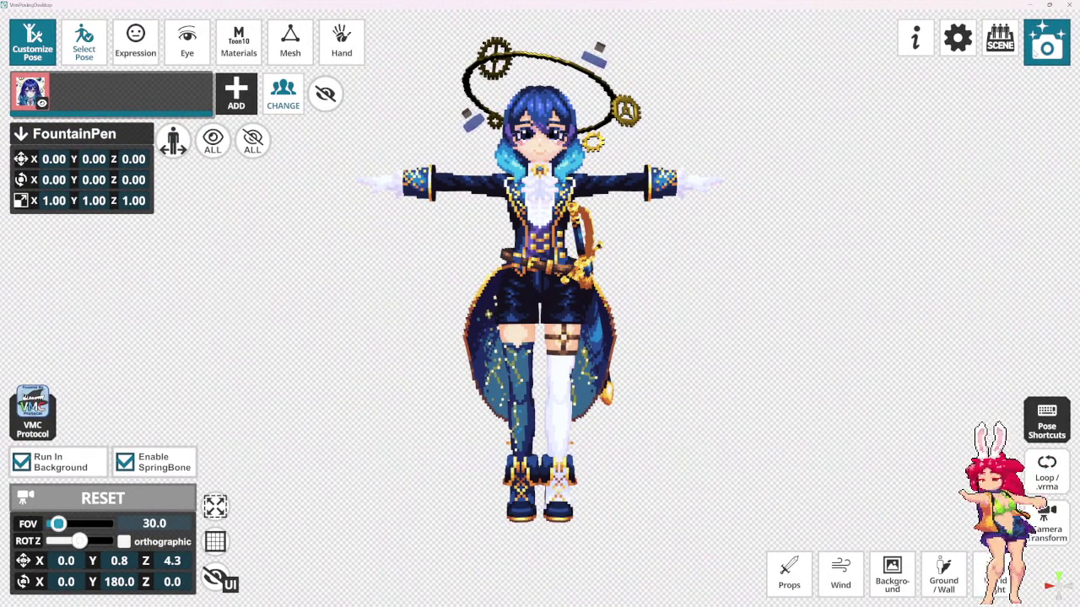
click(1046, 42)
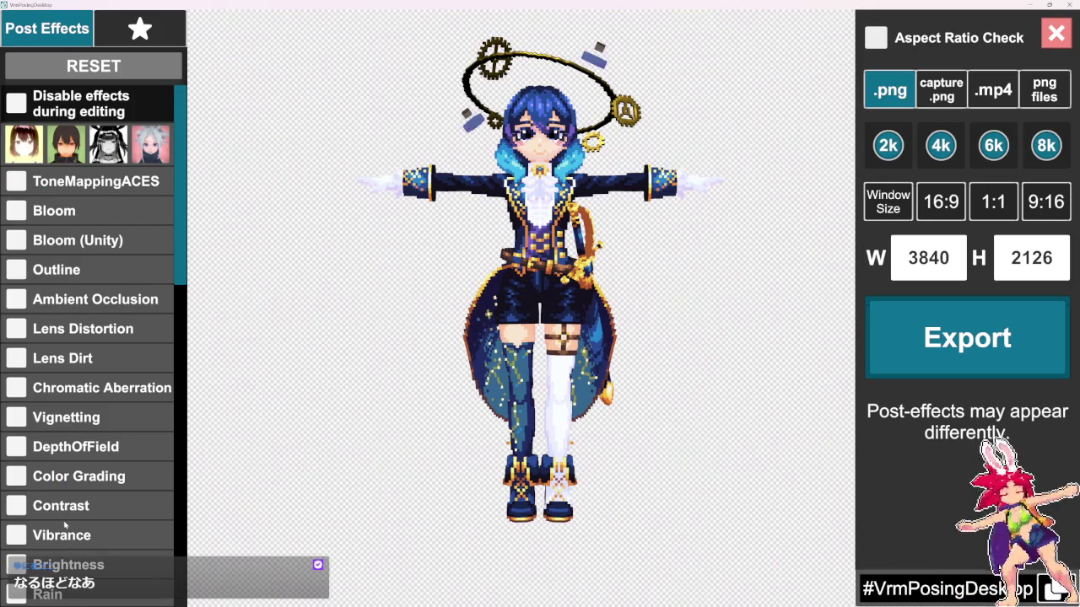
scroll(154, 459, down, 1)
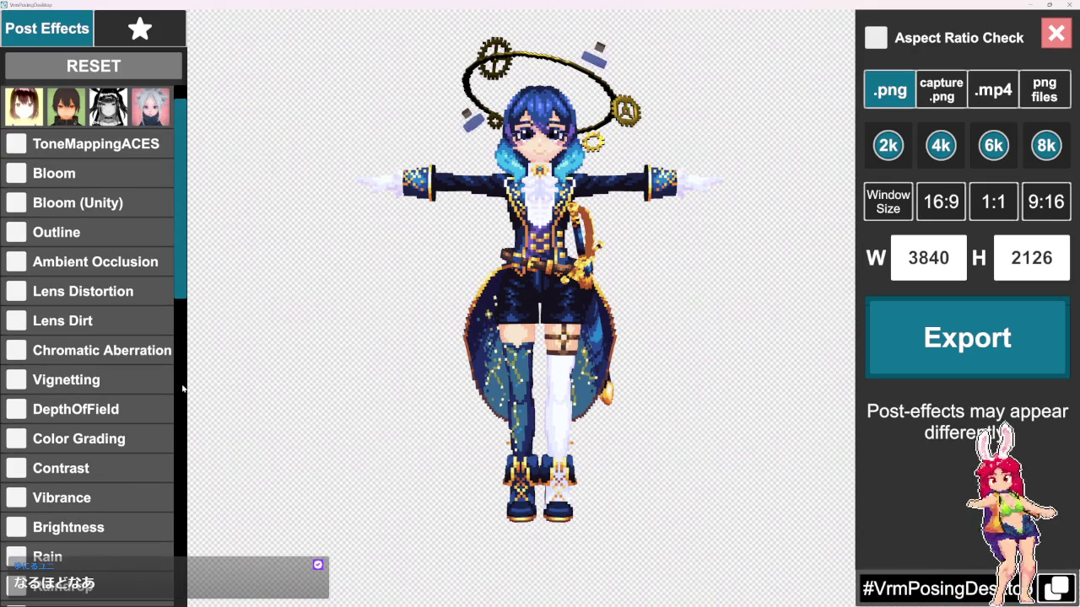
click(183, 389)
click(1048, 5)
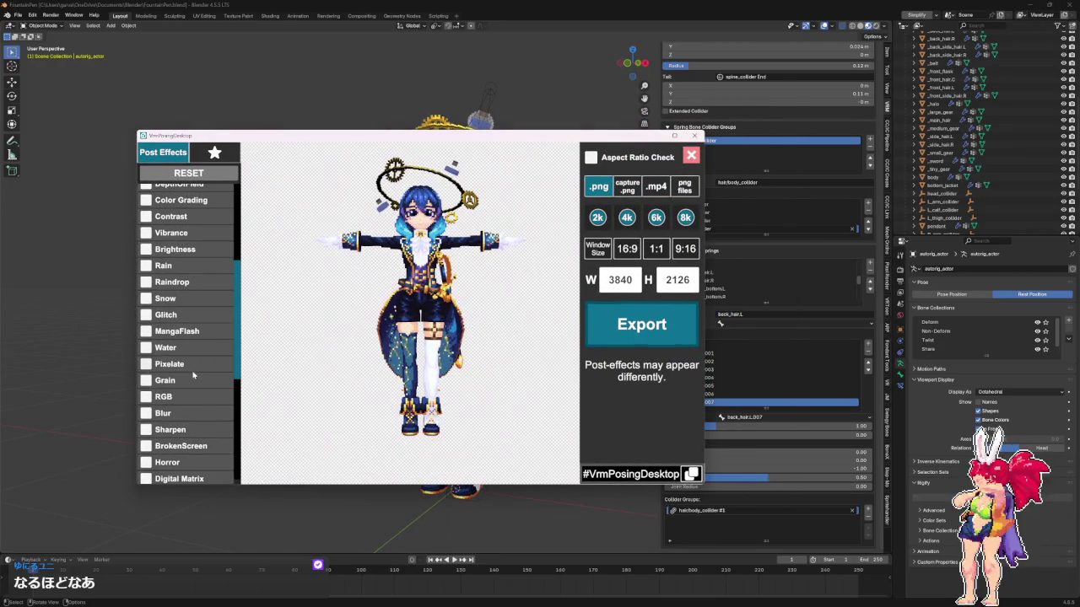
click(146, 364)
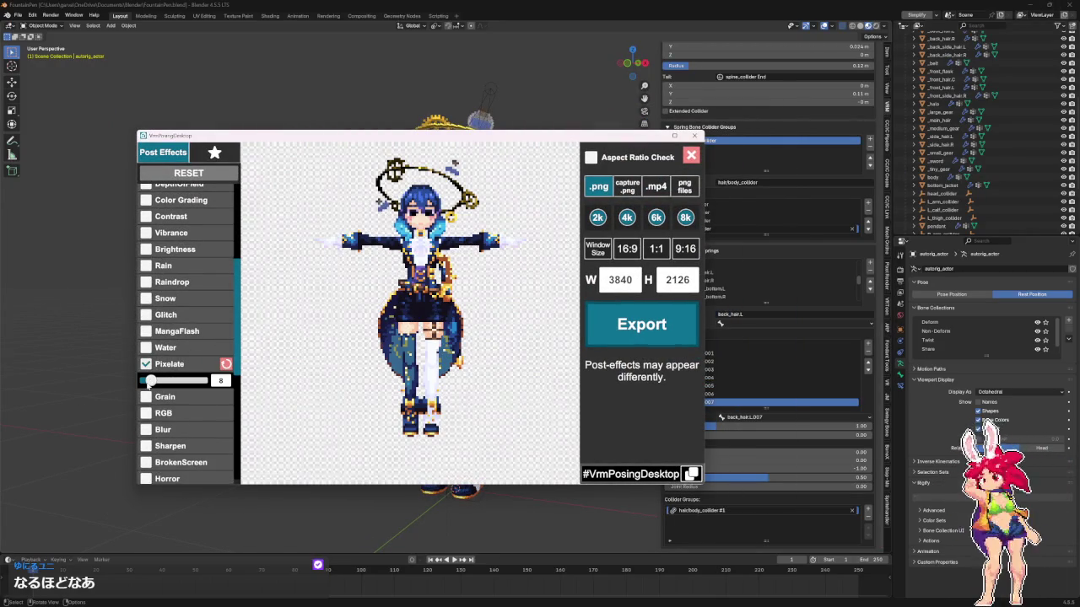
drag(150, 380, 147, 380)
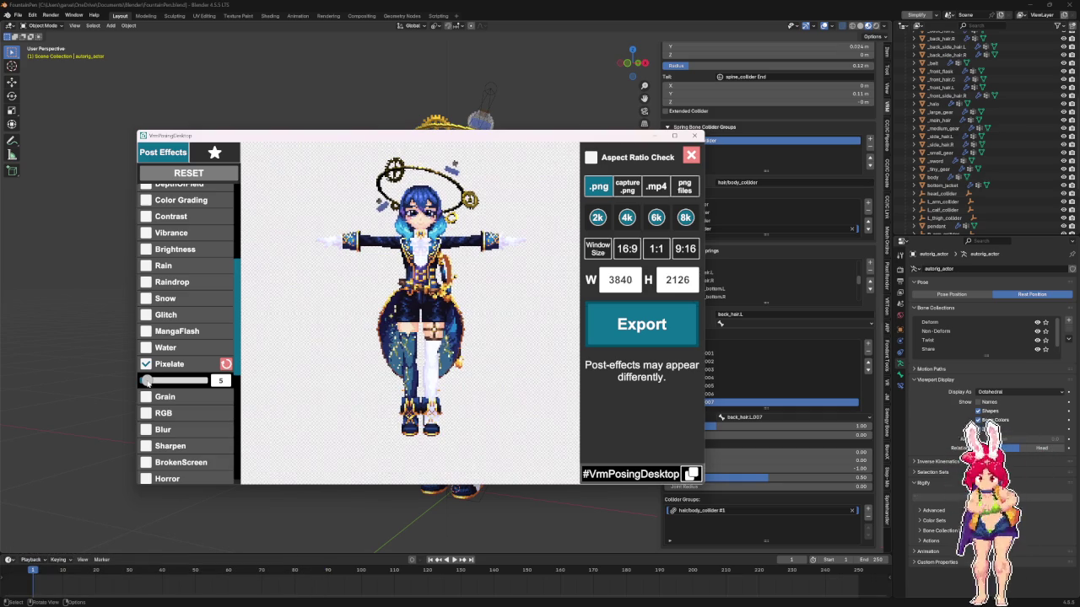
click(691, 157)
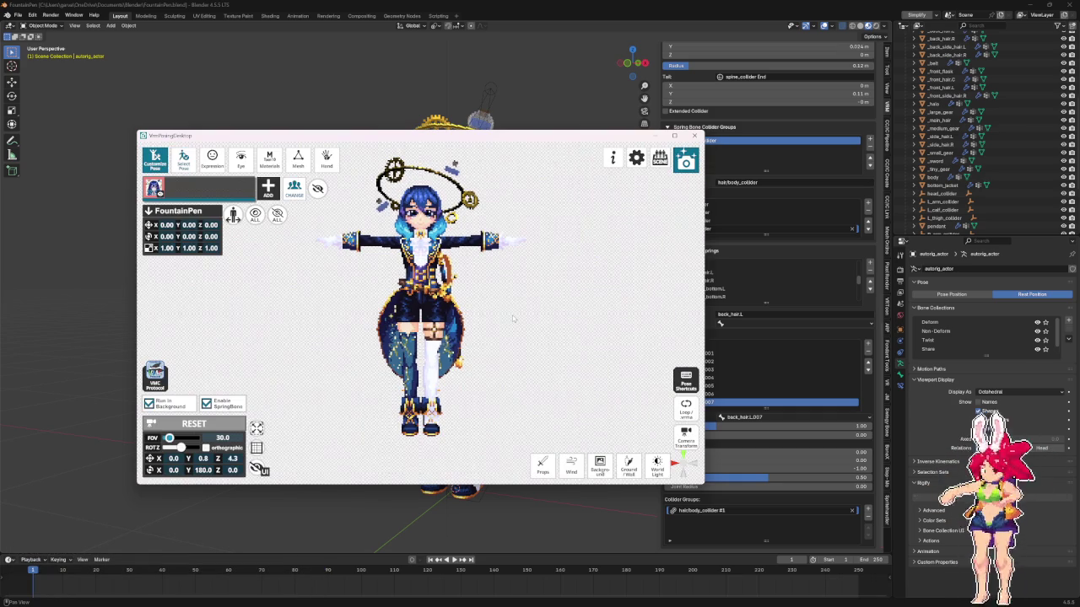
Zoom and orbit the preview camera into a near-front view of the T-posed avatar.
scroll(510, 318, up, 2)
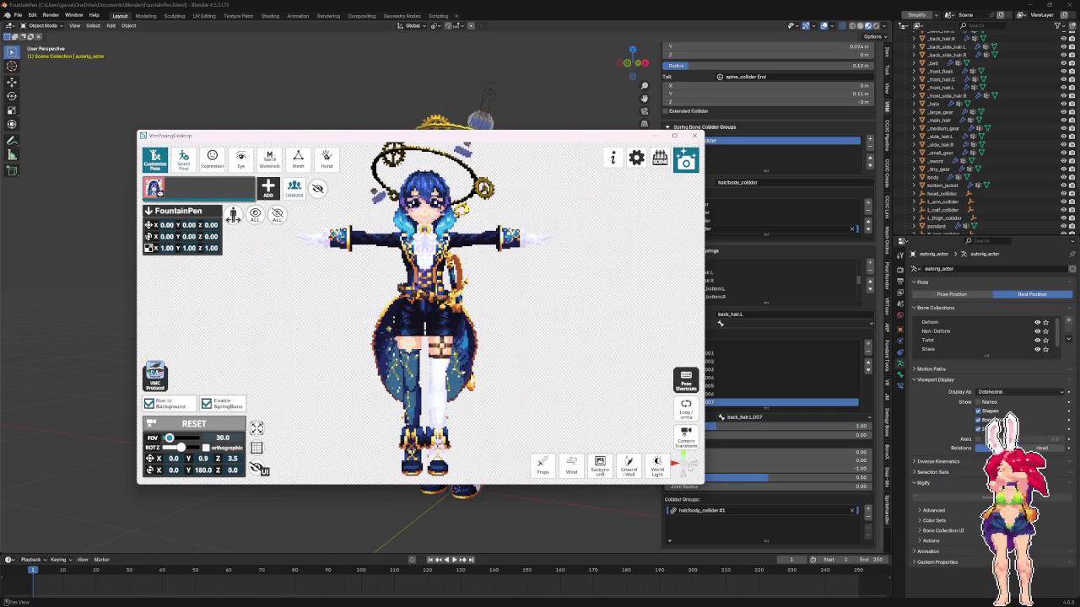
drag(531, 382, 472, 381)
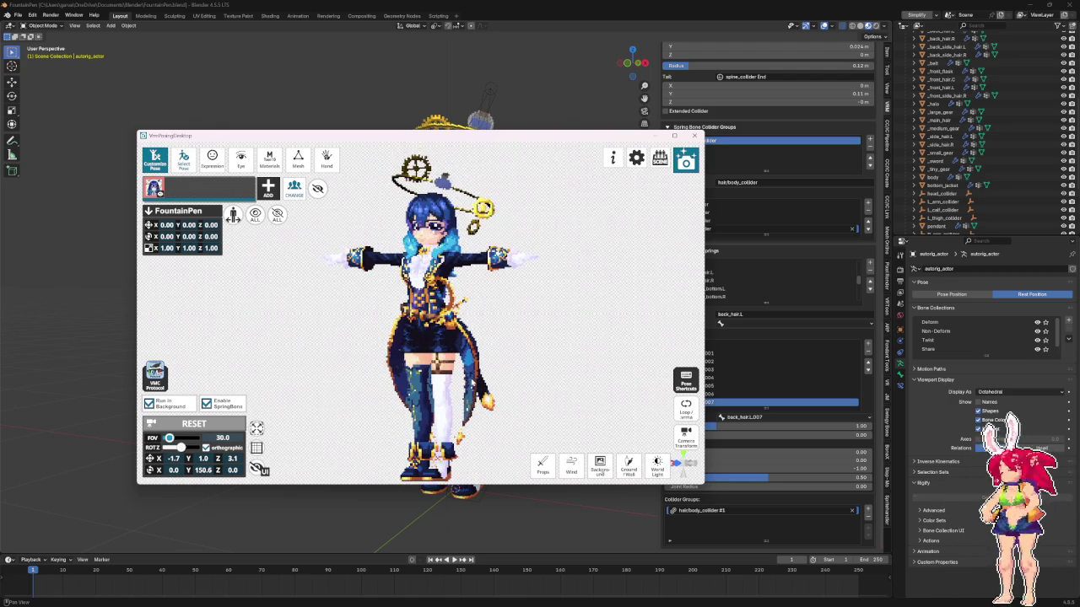
right_drag(531, 371, 522, 359)
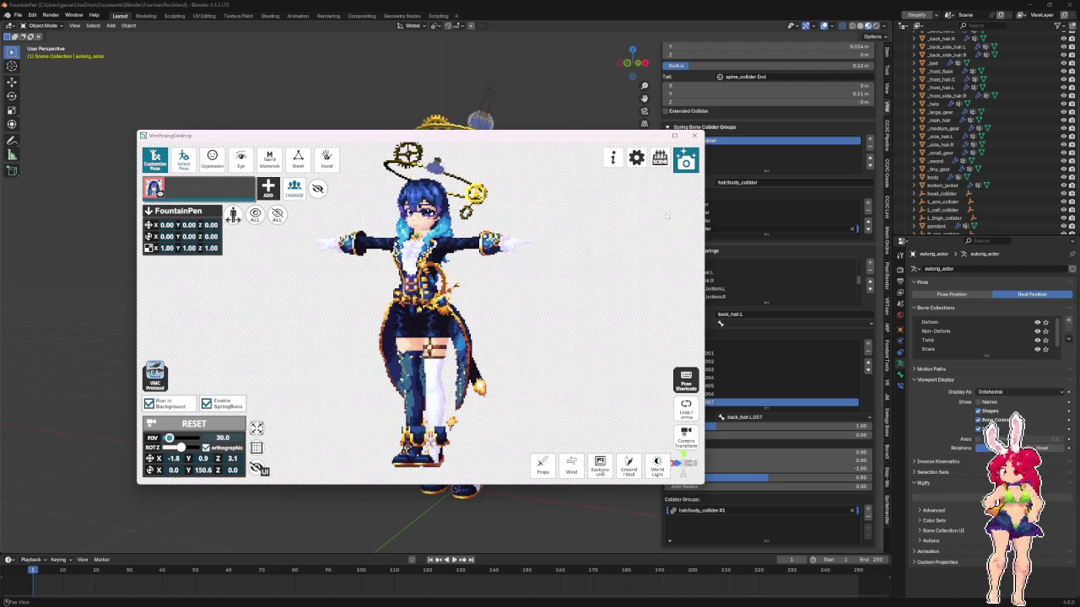
scroll(588, 274, down, 3)
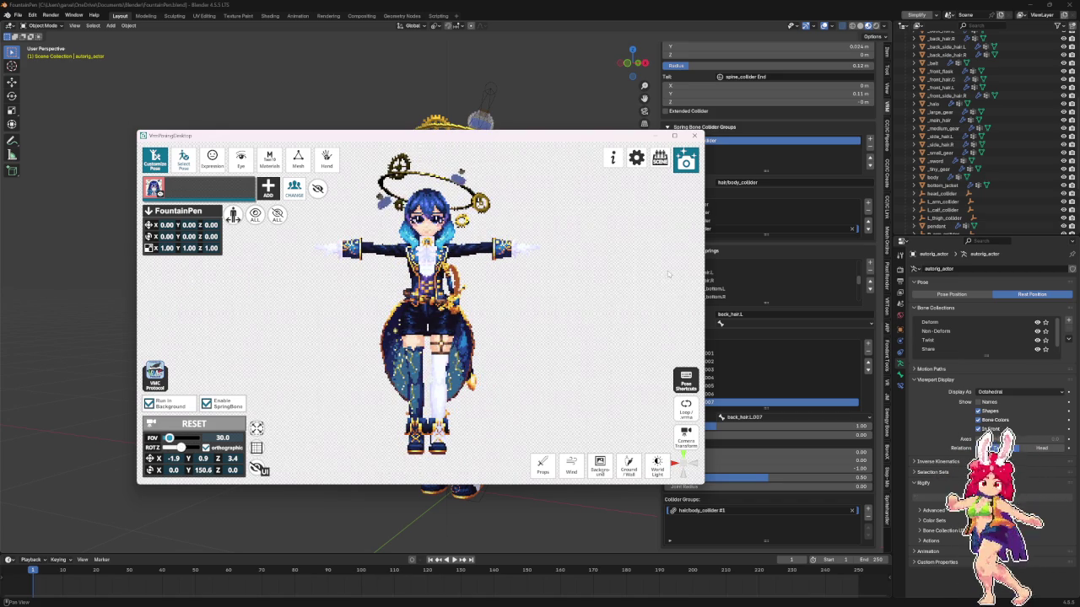
scroll(663, 276, down, 3)
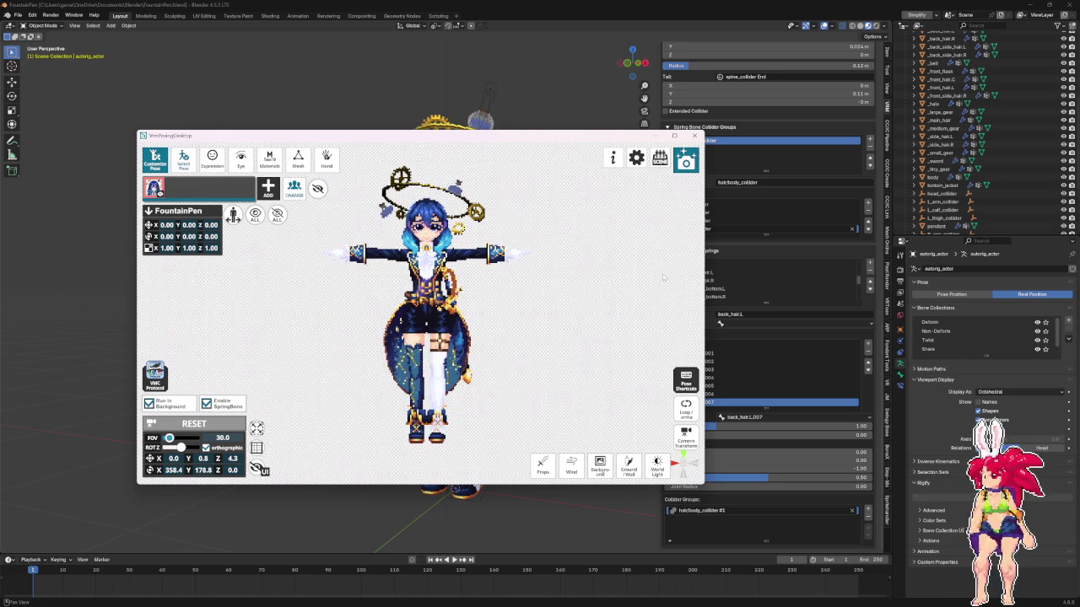
scroll(658, 279, down, 1)
right_drag(656, 277, 680, 210)
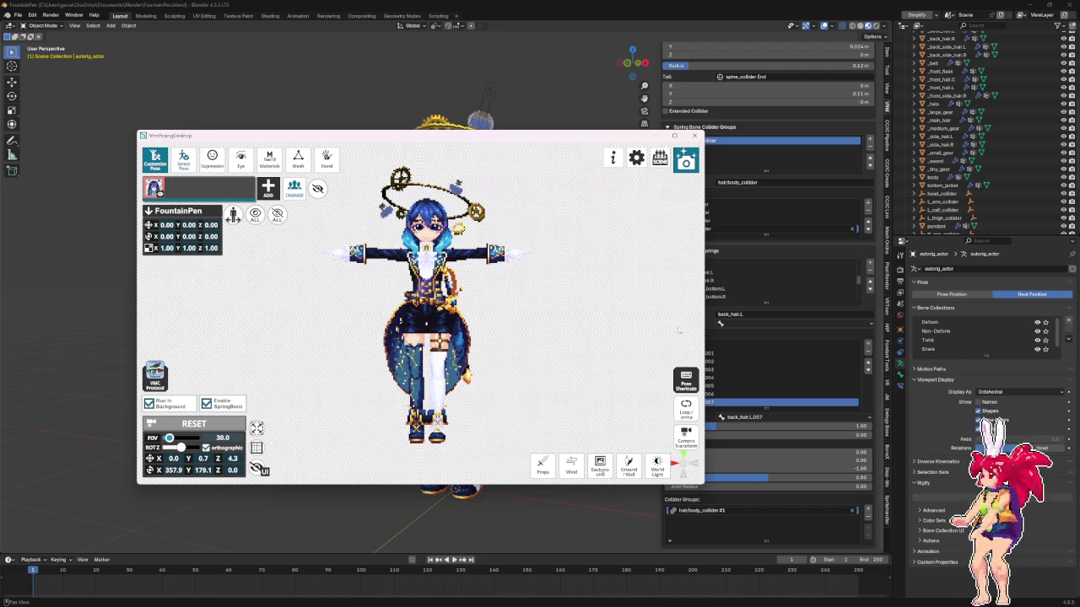
Import Belly Dancing.vrma onto the avatar and close its playback panel.
click(695, 413)
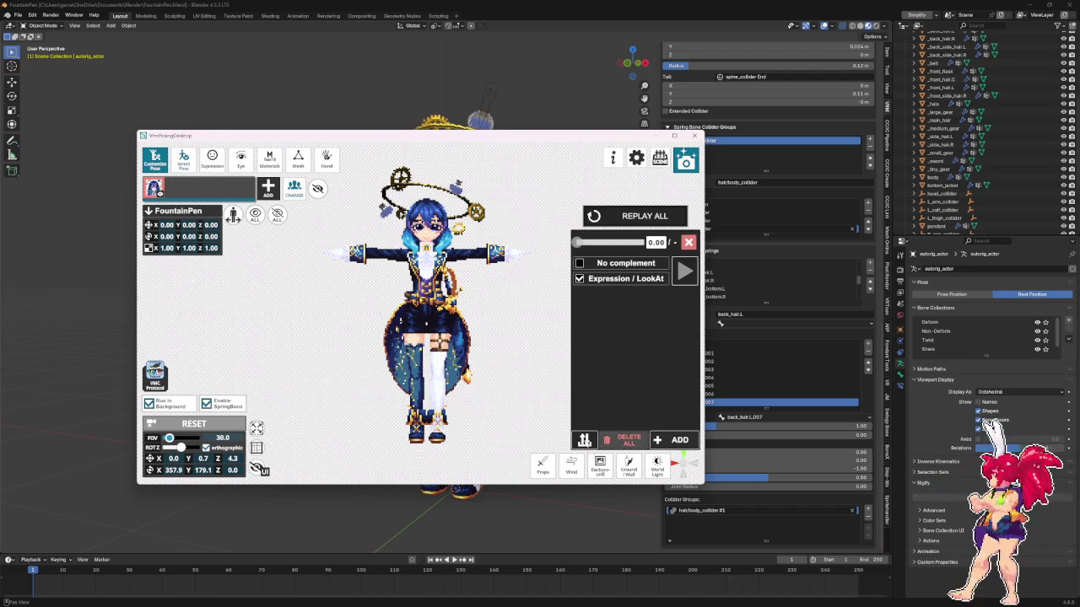
click(584, 439)
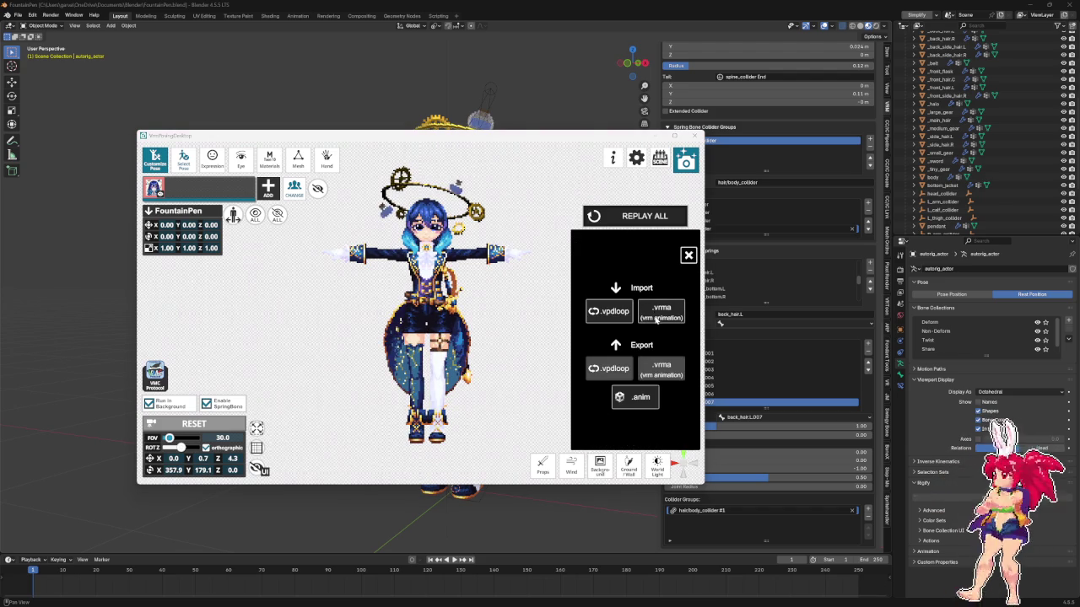
click(660, 312)
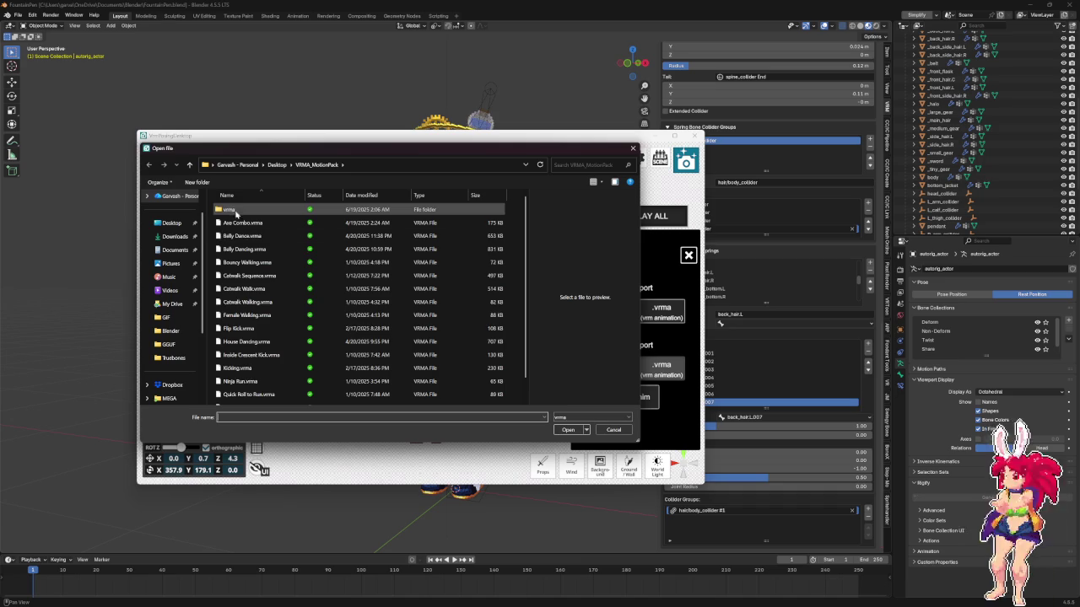
click(246, 249)
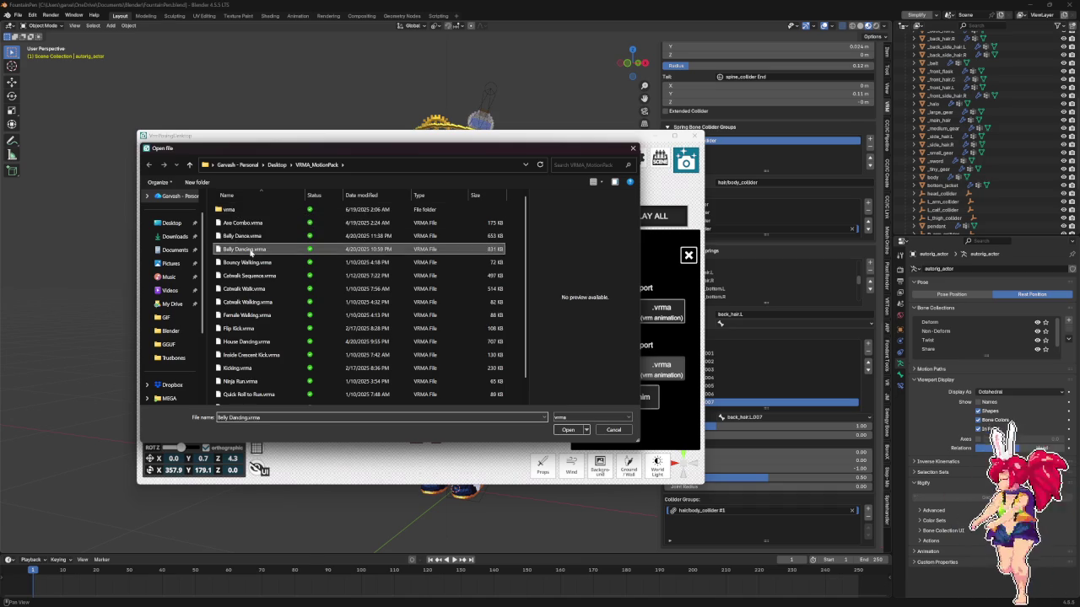
double_click(246, 250)
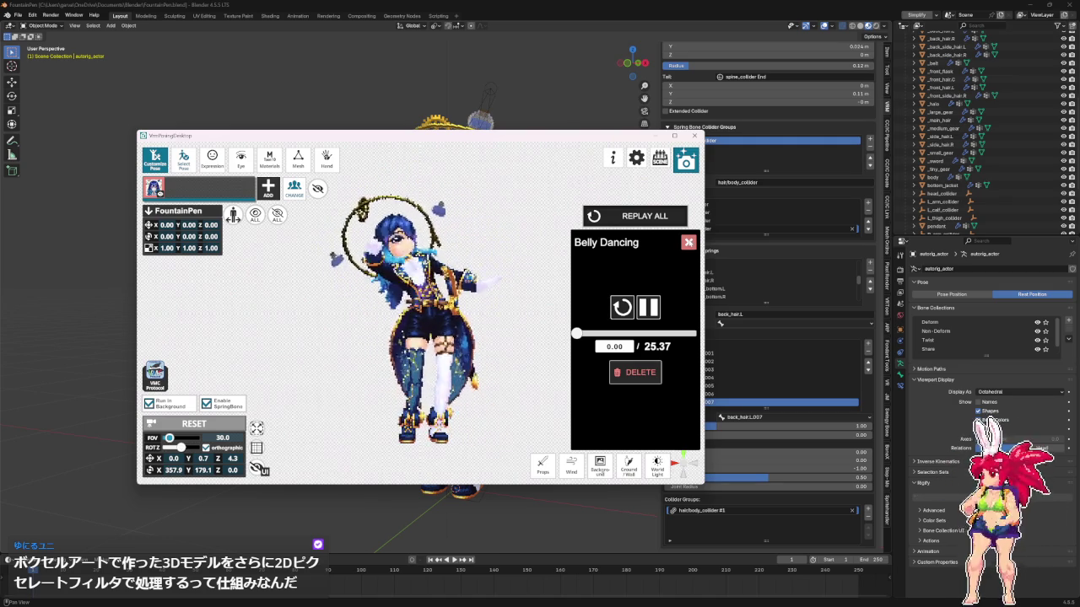
click(688, 242)
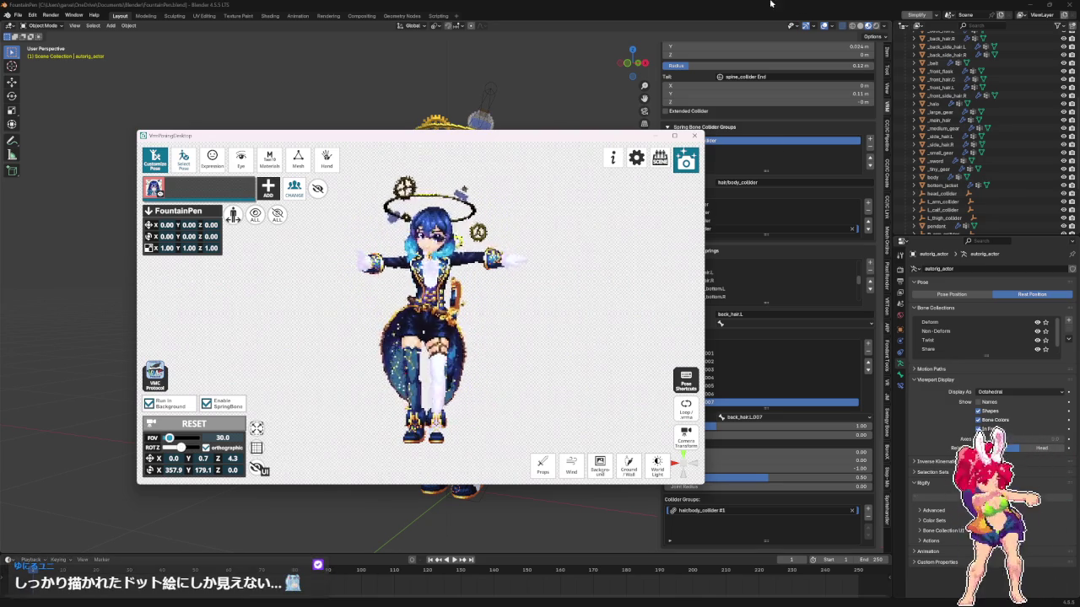
Change the FPS setting from 60 to 12 and close Settings.
click(634, 162)
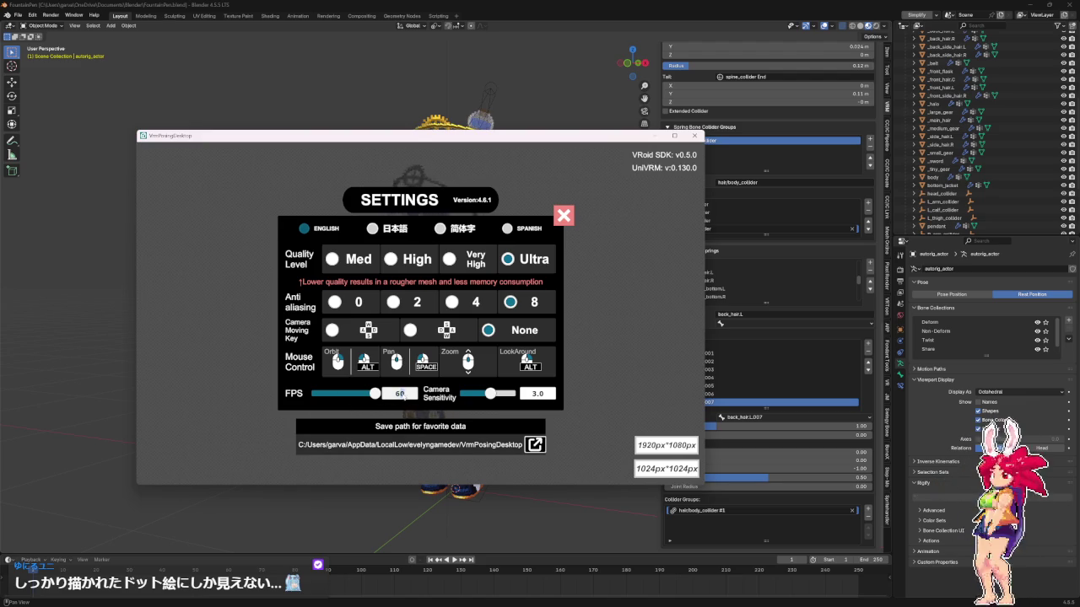
key(BackSpace)
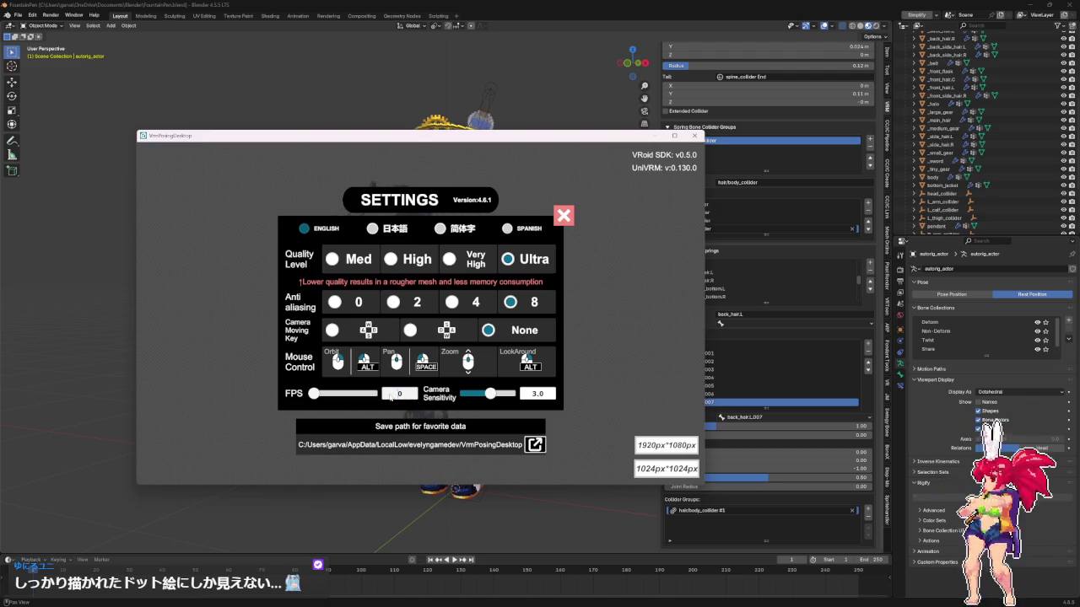
text(12)
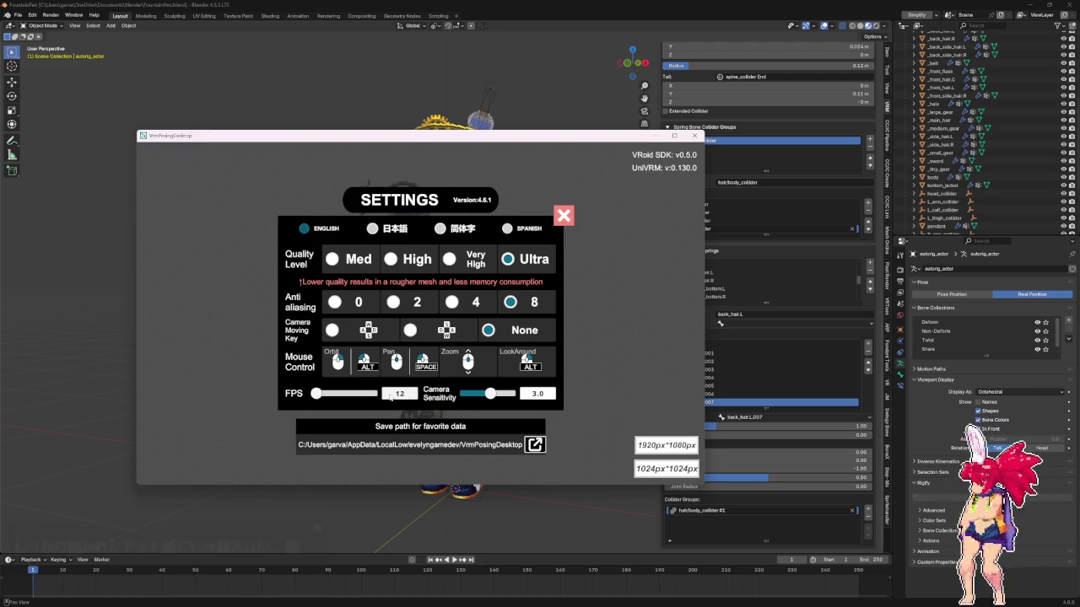
click(563, 217)
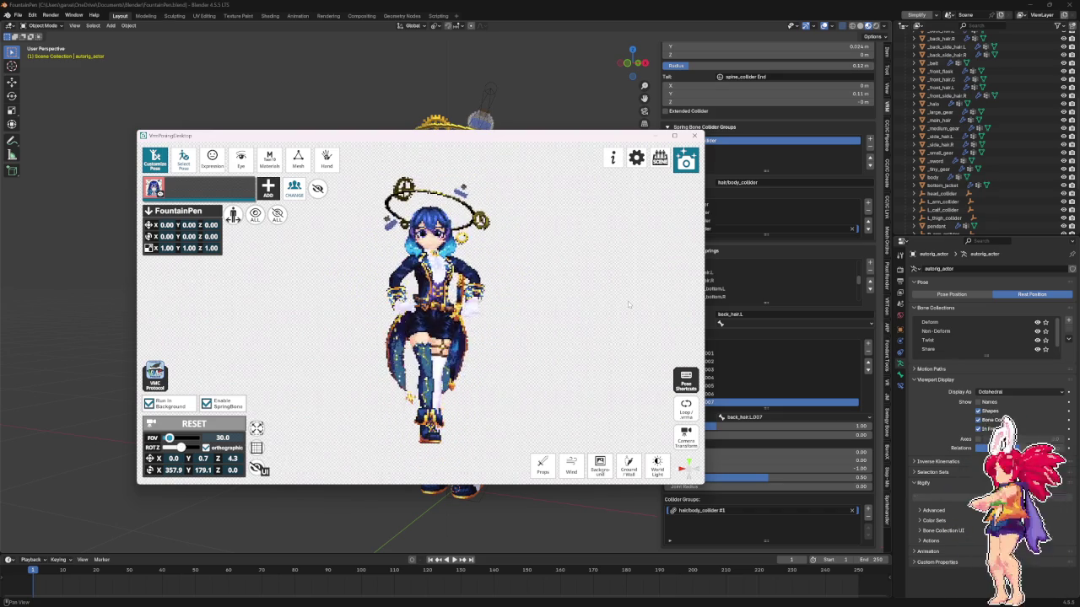
Turn on Look At Camera and Auto Blink for the avatar, then zoom the view while it dances.
click(241, 159)
click(208, 361)
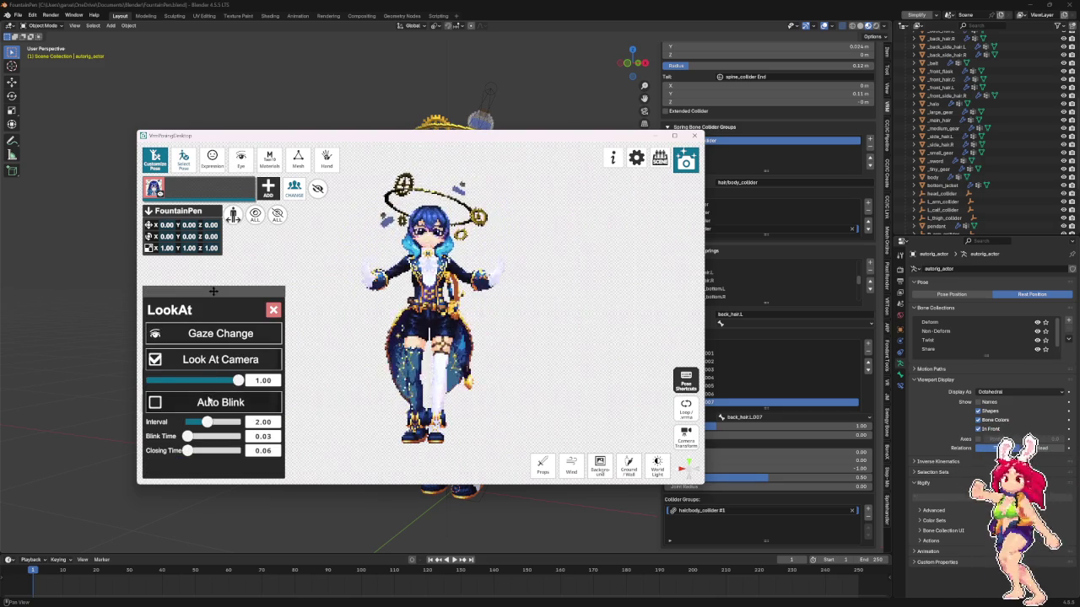
click(211, 403)
click(297, 326)
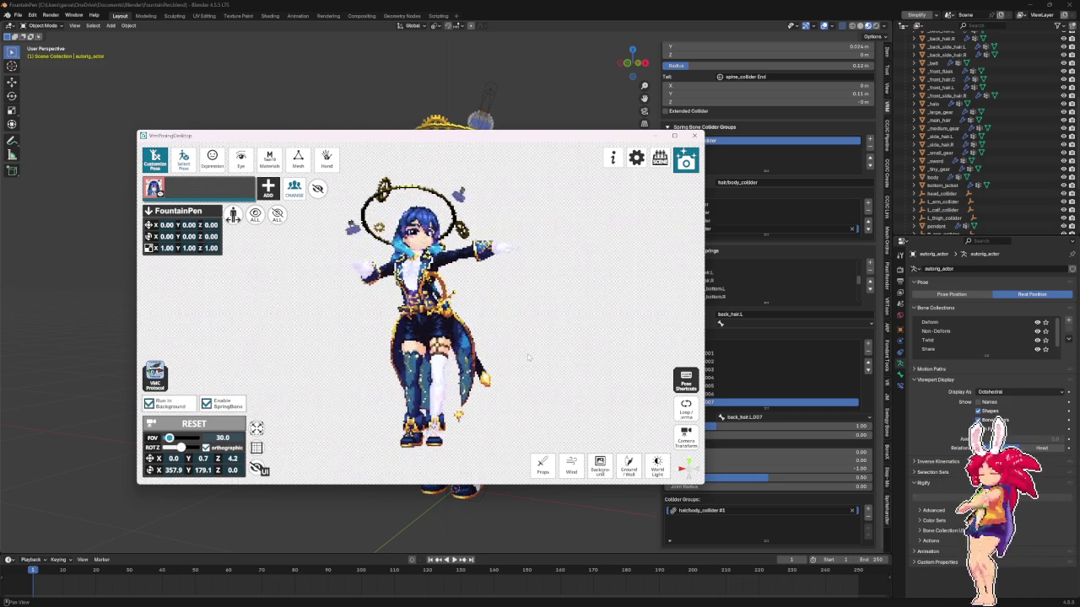
scroll(528, 357, up, 3)
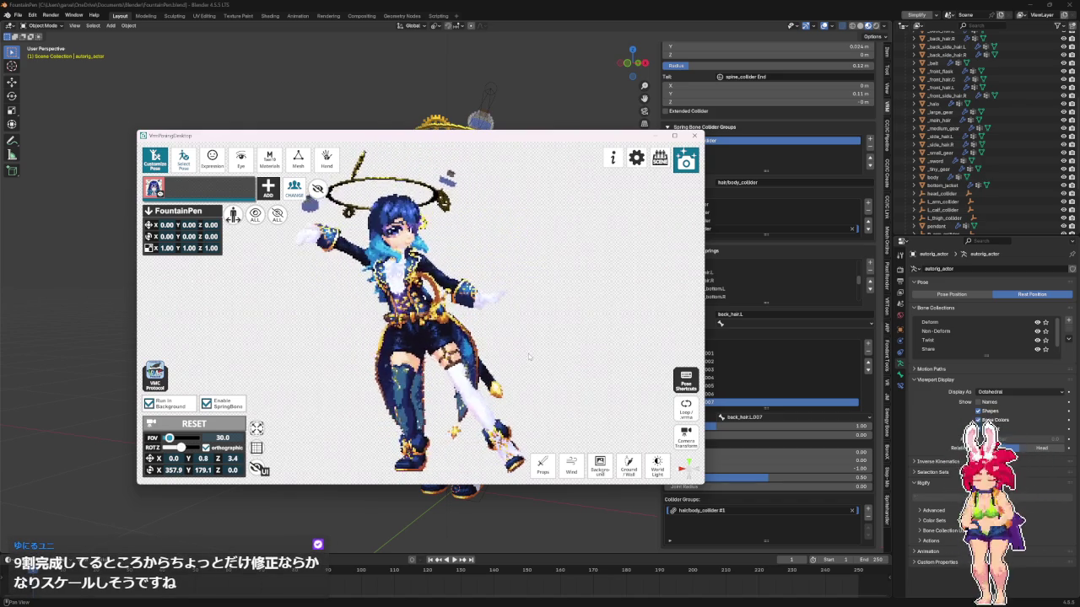
scroll(528, 357, down, 1)
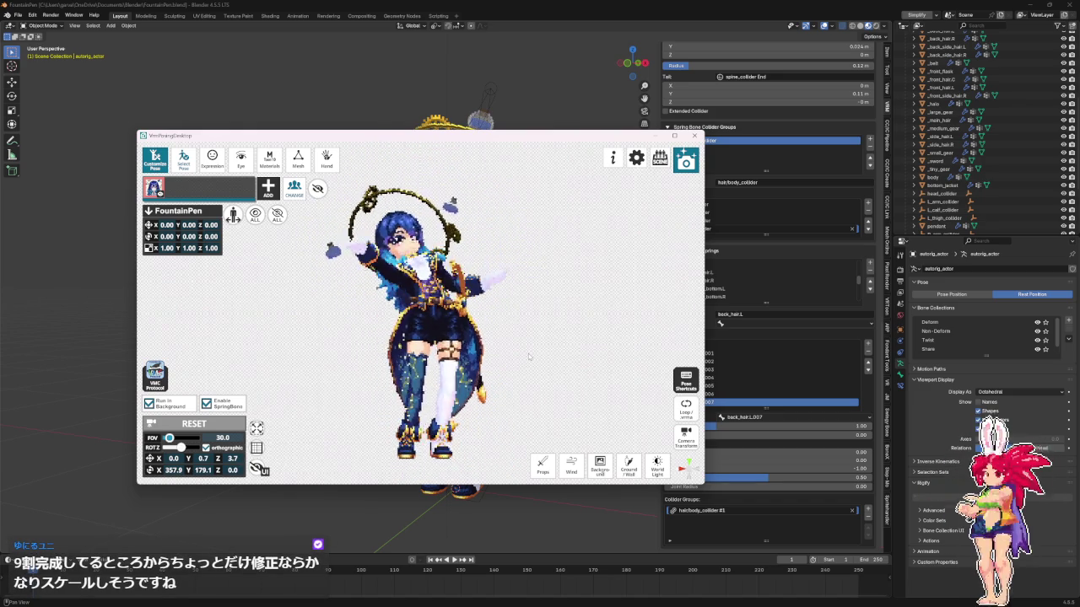
scroll(530, 356, down, 1)
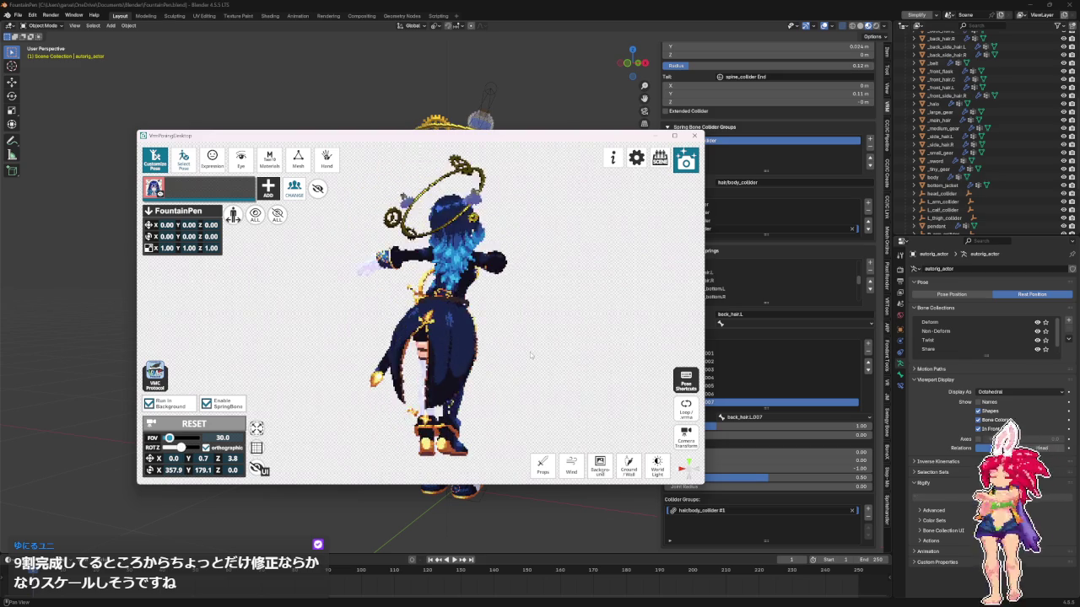
scroll(530, 355, down, 1)
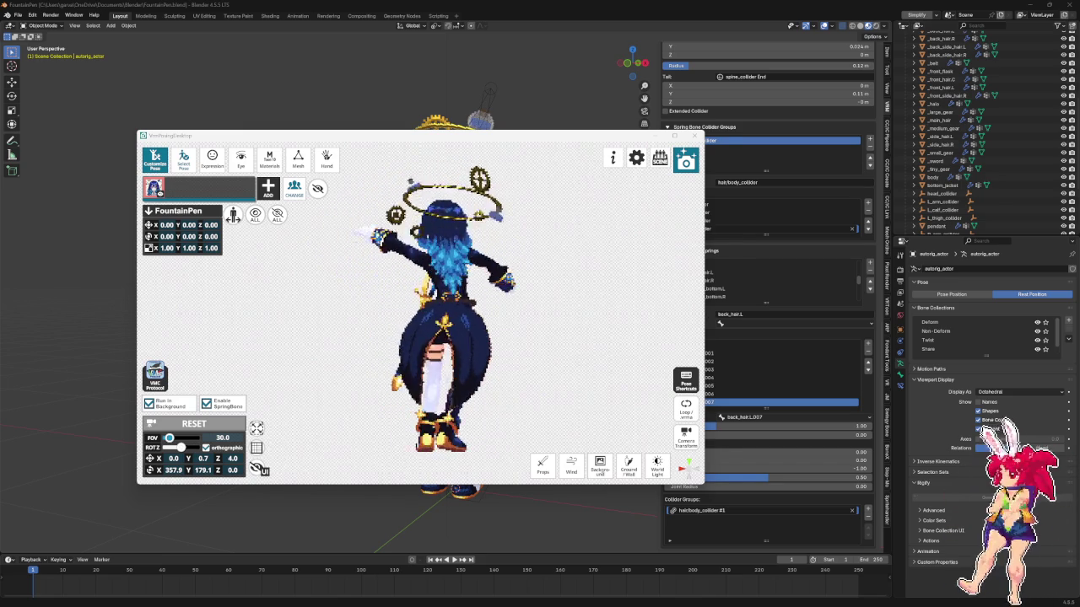
Back in Blender, start a new General scene.
click(558, 290)
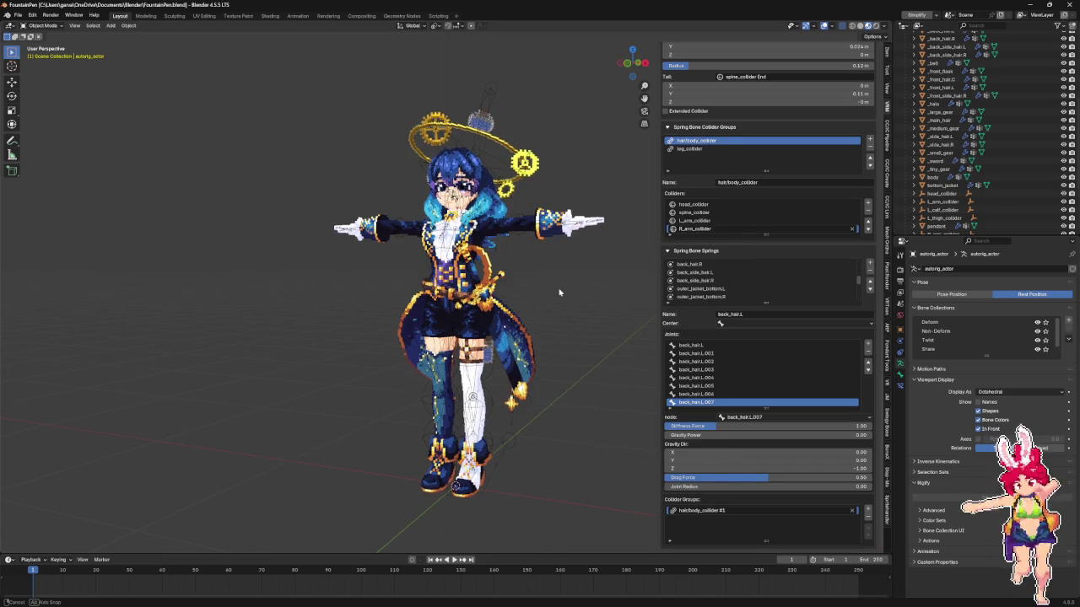
middle_drag(558, 290, 595, 285)
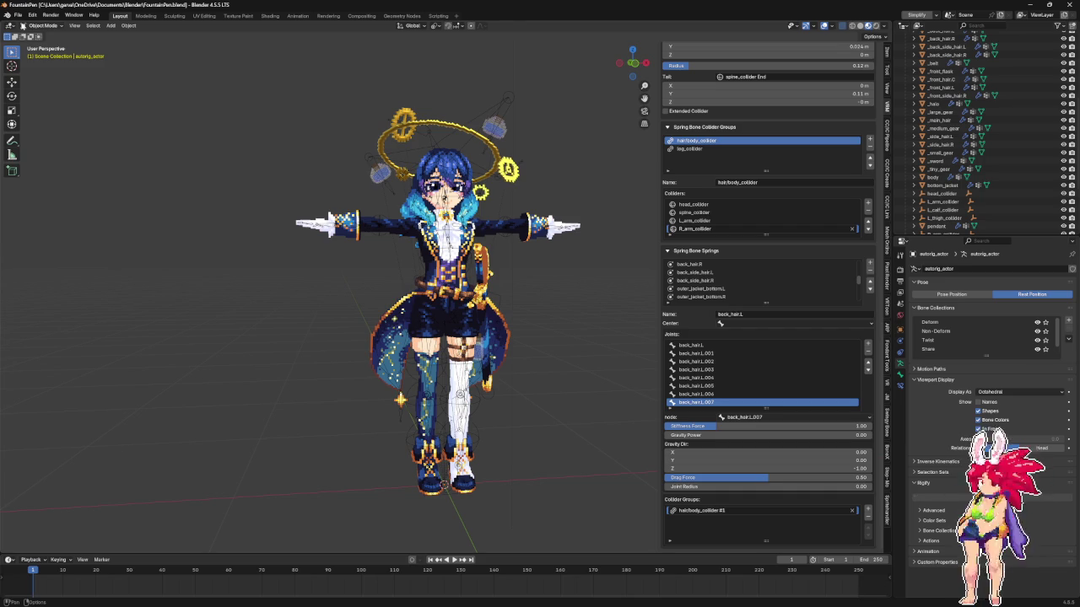
click(17, 15)
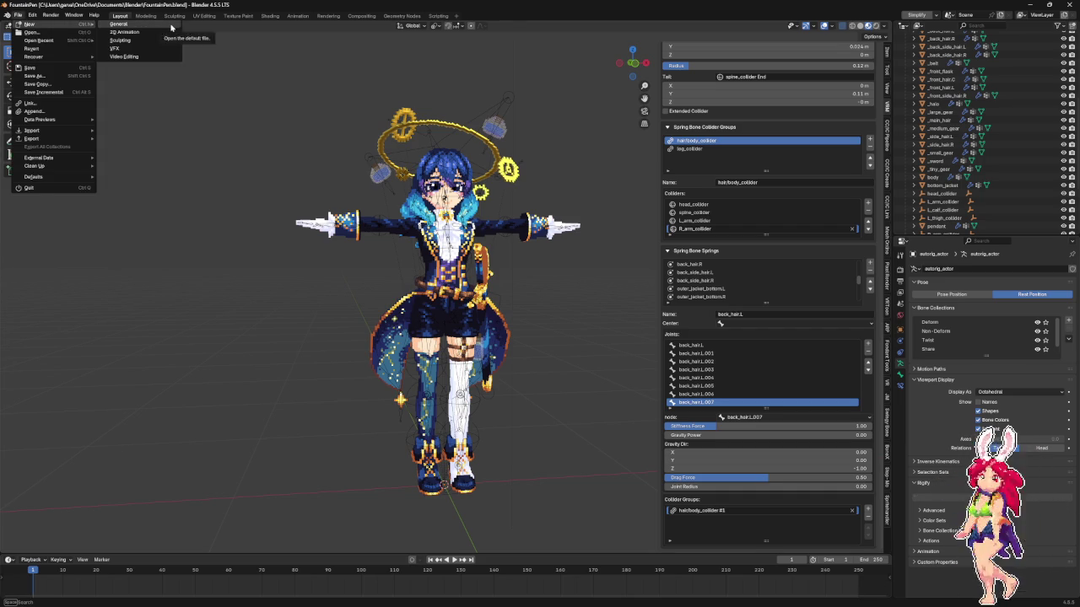
click(170, 25)
Delete the default cube.
click(481, 296)
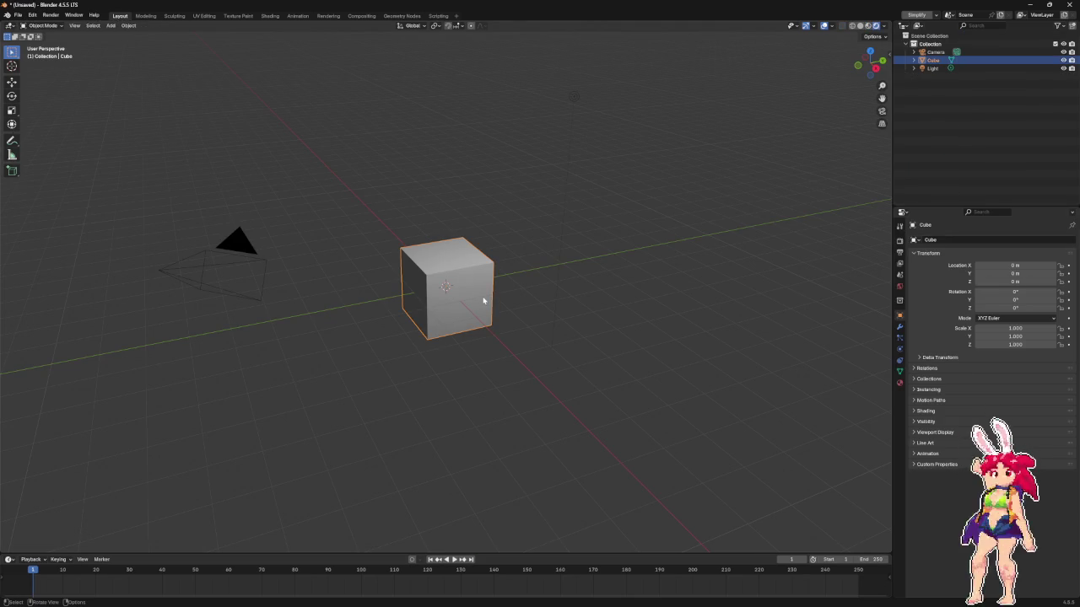
key(a)
click(499, 292)
click(479, 300)
key(x)
click(478, 296)
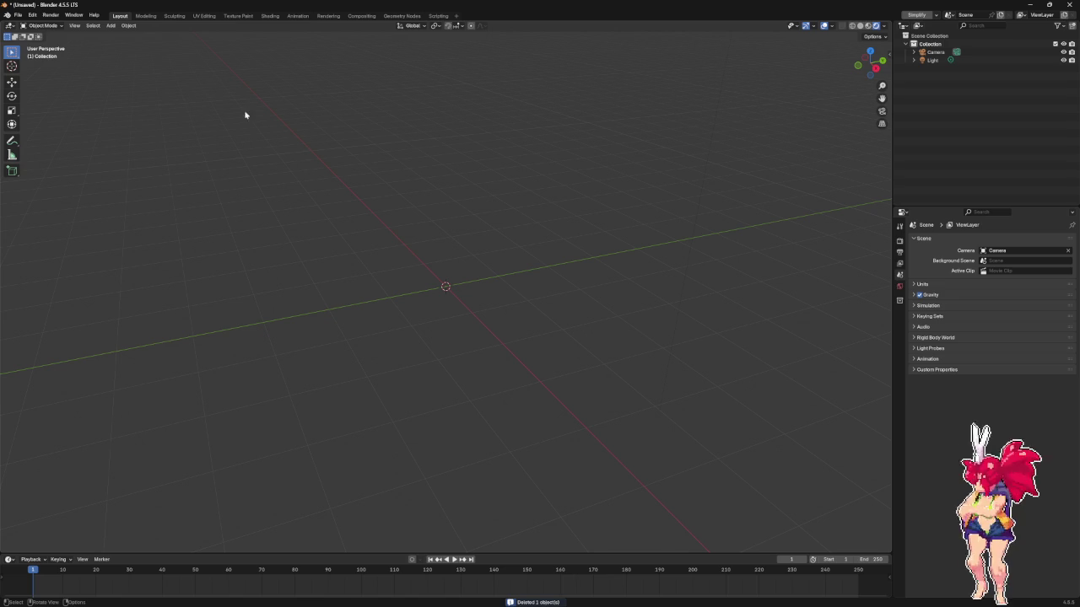
Add a Suzanne monkey mesh and orbit and zoom around it.
click(110, 25)
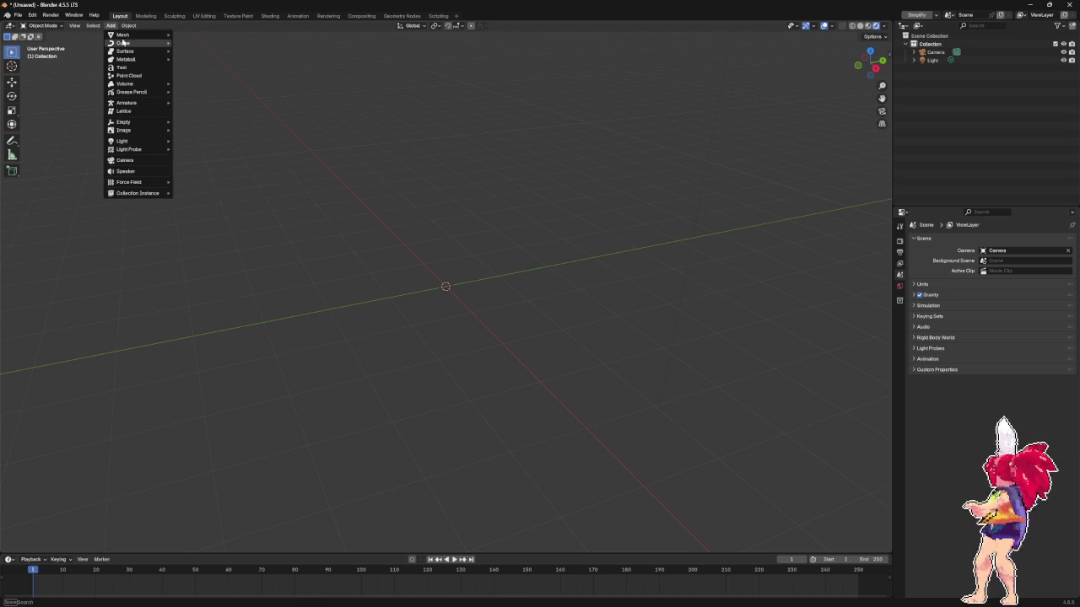
click(202, 111)
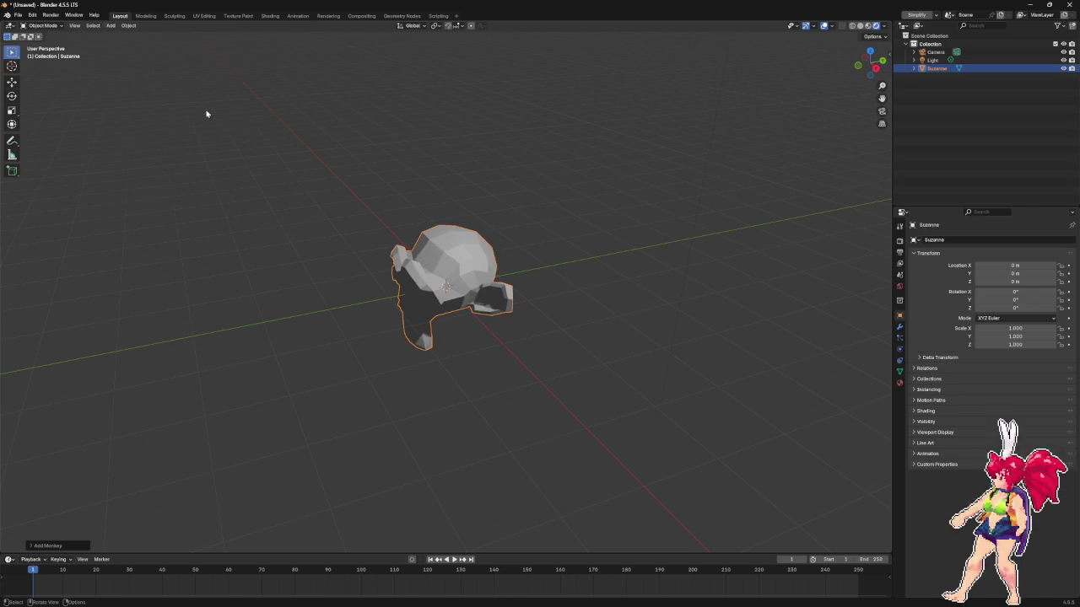
middle_drag(481, 342, 523, 307)
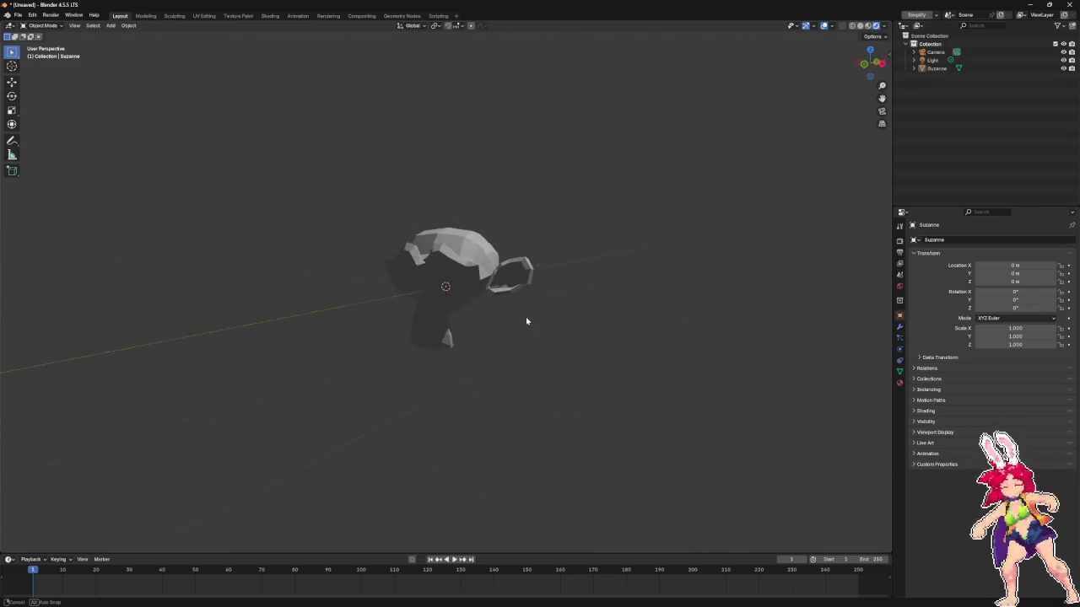
click(491, 265)
scroll(506, 267, up, 2)
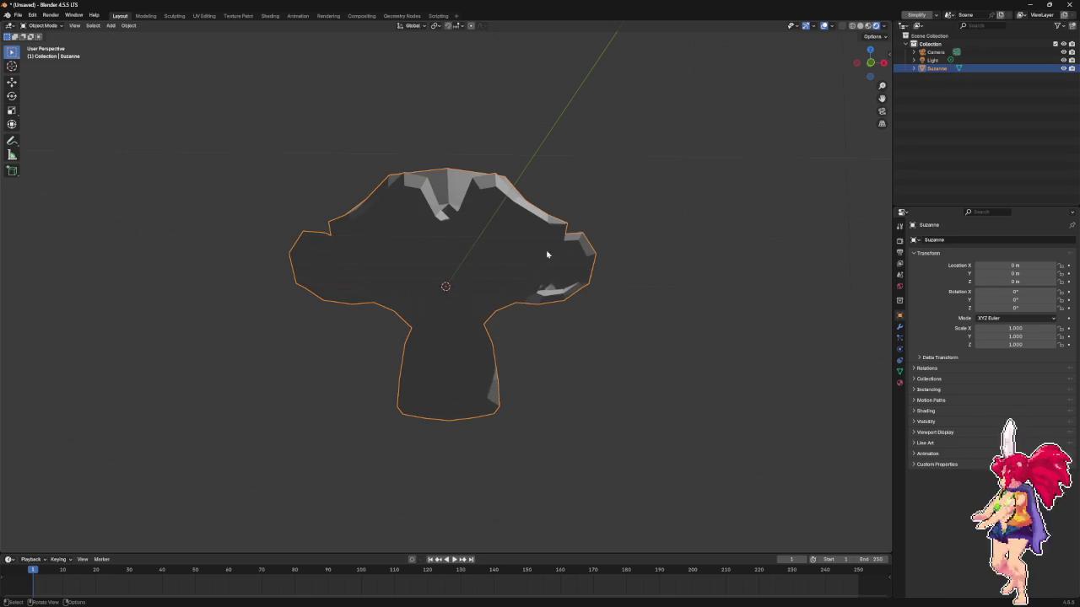
scroll(557, 247, down, 2)
scroll(599, 238, down, 4)
scroll(603, 234, down, 2)
middle_drag(598, 231, 562, 277)
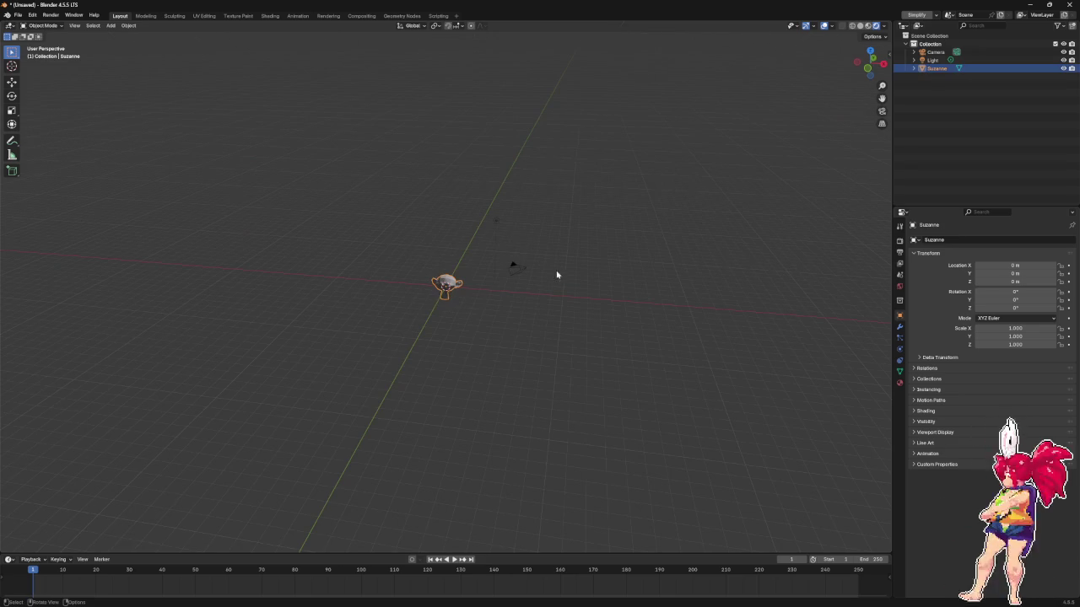
Move the light to a new position near Suzanne.
click(518, 190)
key(g)
alt+middle_drag(545, 241, 455, 236)
click(426, 206)
mouse_move(424, 202)
middle_down()
mouse_move(600, 205)
mouse_move(571, 292)
mouse_move(594, 330)
mouse_move(556, 299)
mouse_move(559, 337)
mouse_move(475, 308)
mouse_move(581, 301)
middle_up()
key(g)
alt+scroll(434, 321, up, 2)
alt+scroll(436, 329, up, 3)
click(444, 287)
Reselect Suzanne, face her front, and show the transform side panel.
click(445, 286)
middle_drag(559, 264, 755, 146)
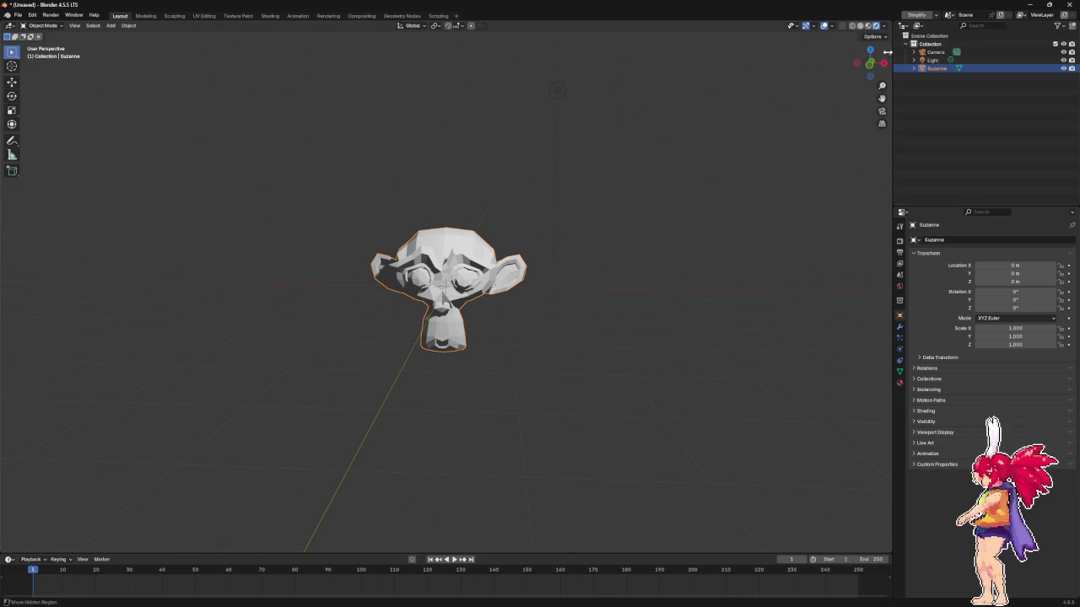
click(888, 53)
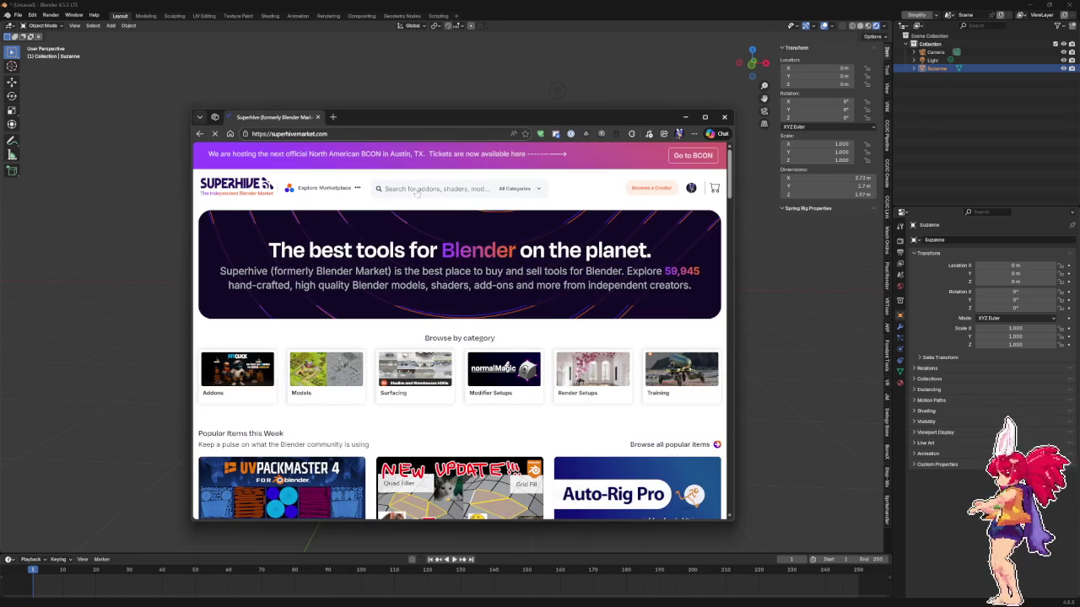
Search Superhive for impostor add-ons and browse the Instant Impostors product page.
click(403, 188)
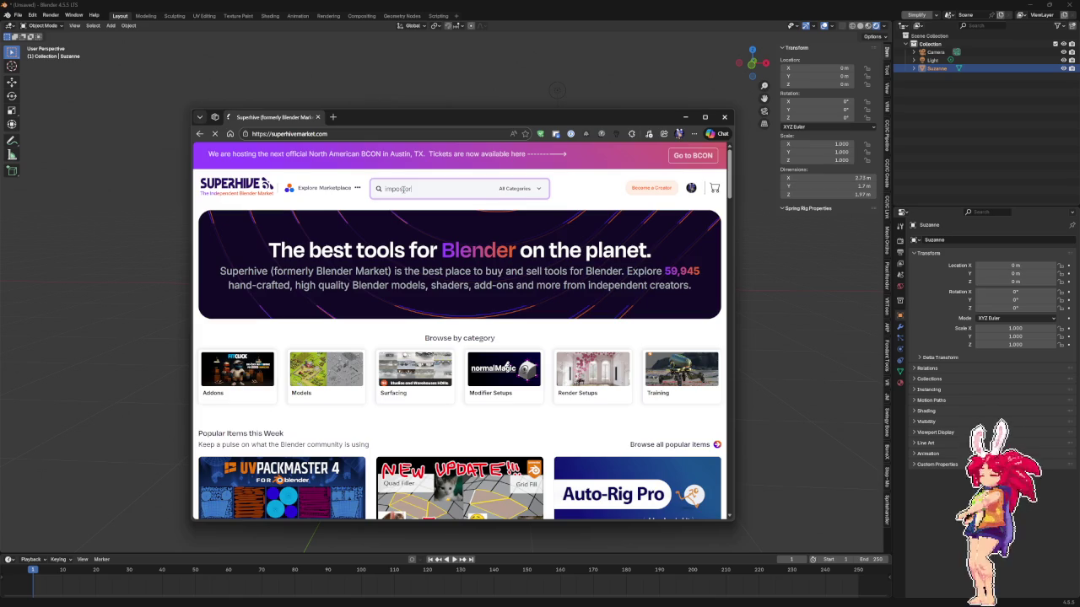
key(Return)
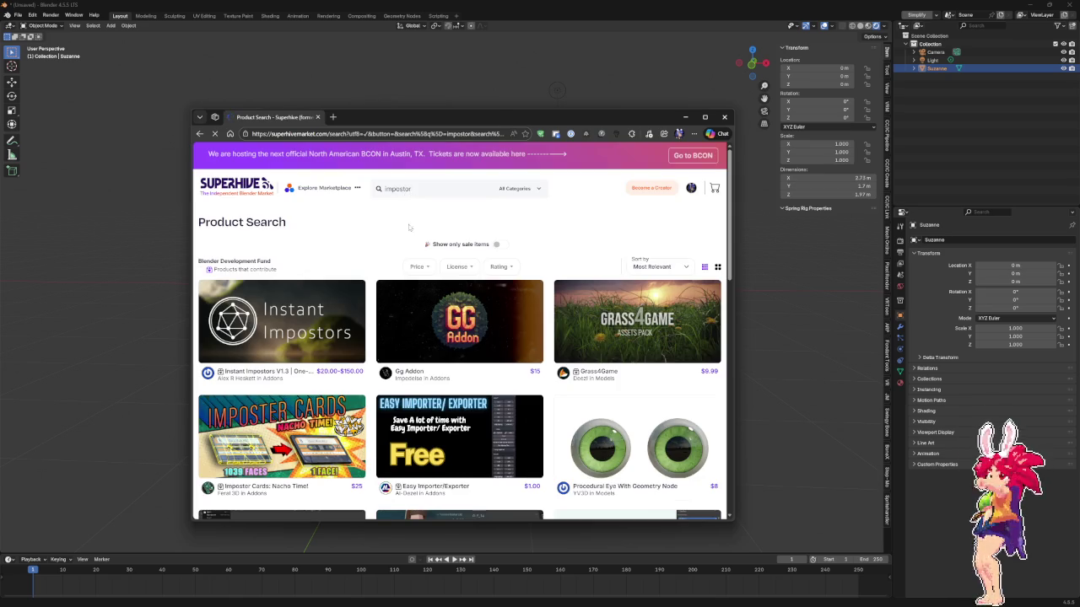
click(285, 331)
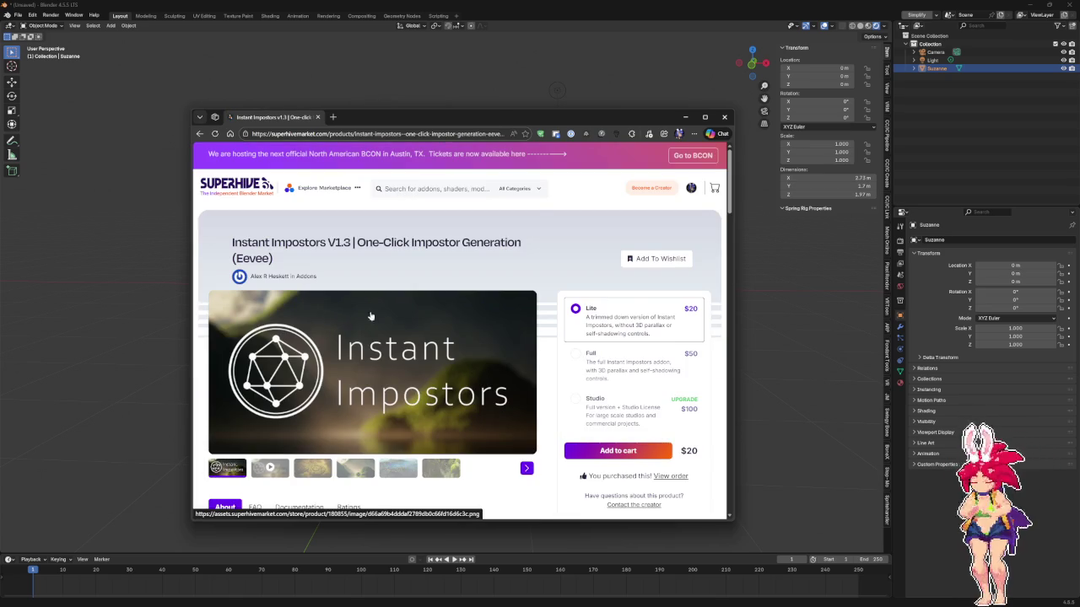
scroll(505, 360, down, 2)
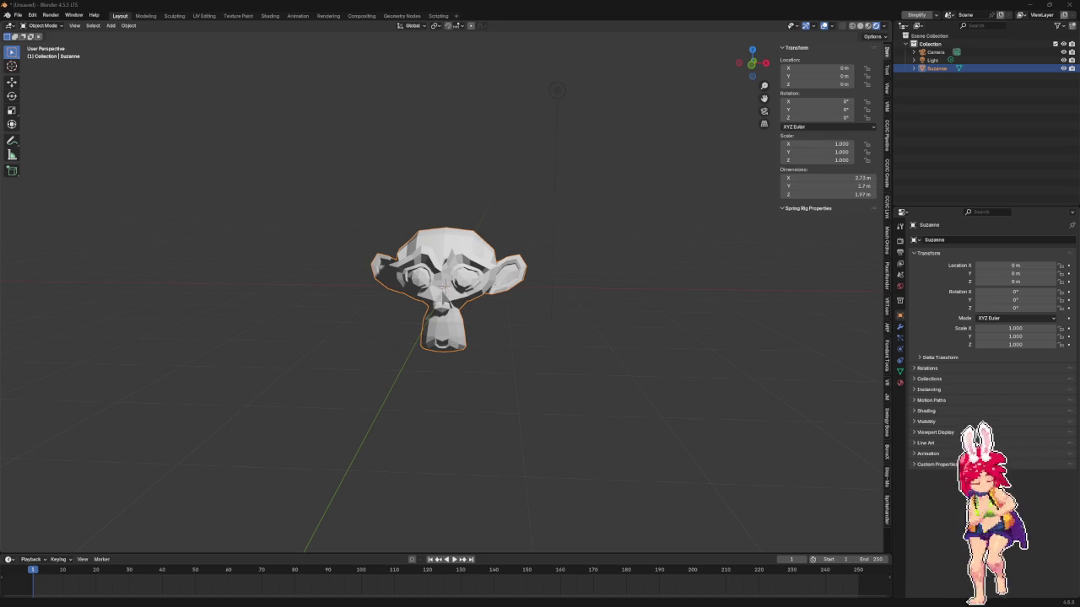
Install the Instant Impostors zip from Downloads via Preferences > Get Extensions > Install from Disk.
click(34, 16)
click(44, 120)
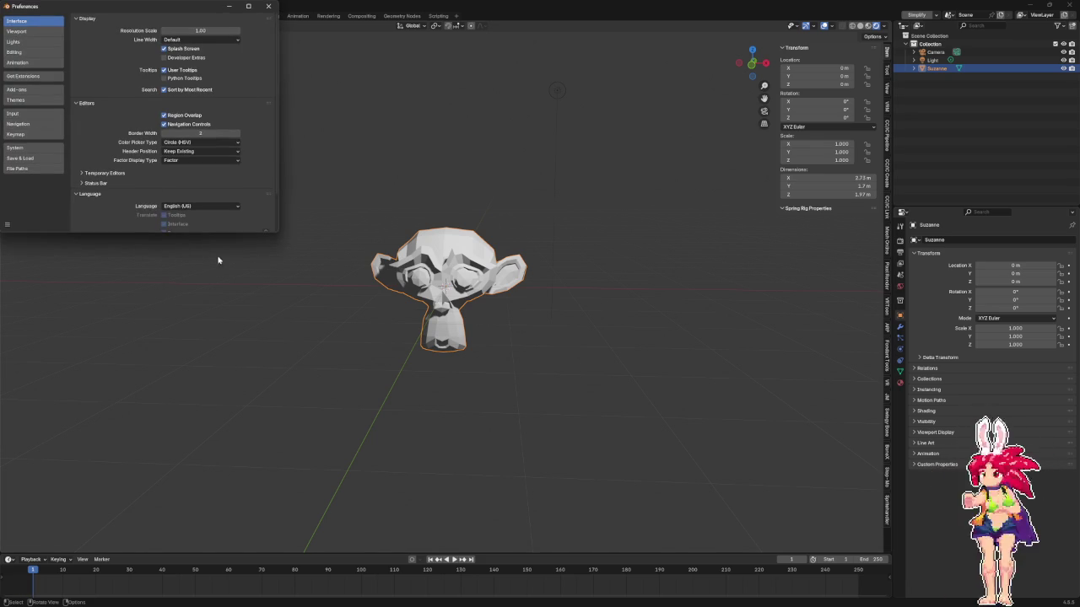
click(34, 76)
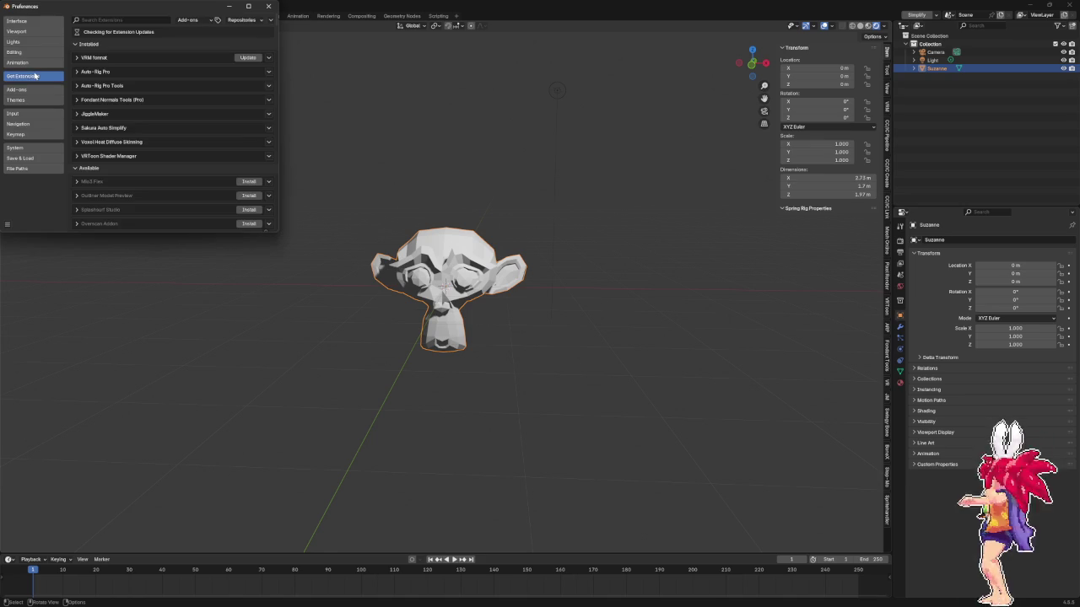
click(270, 20)
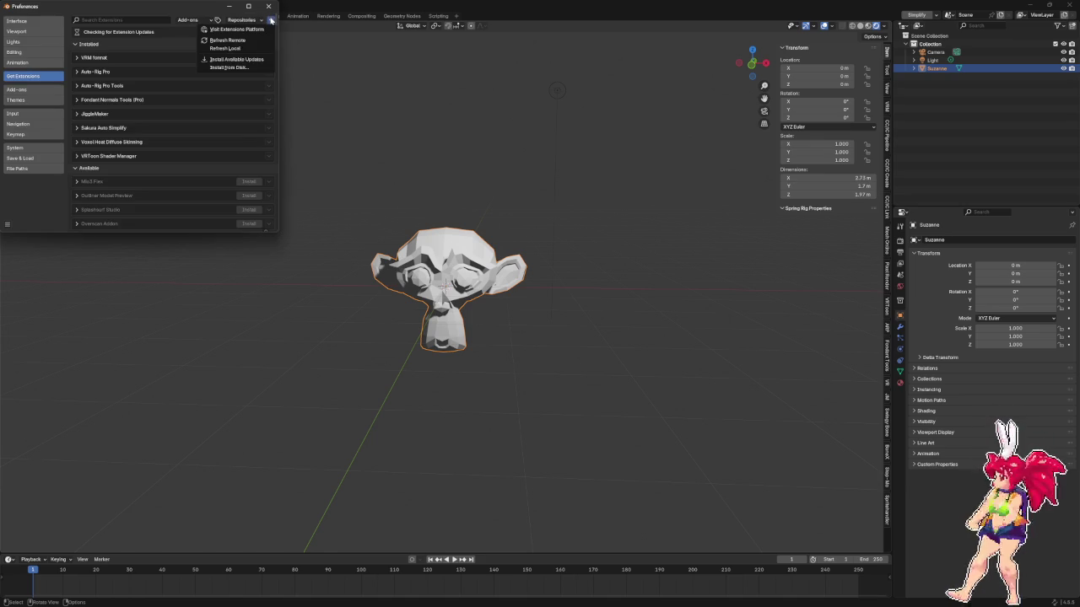
click(229, 67)
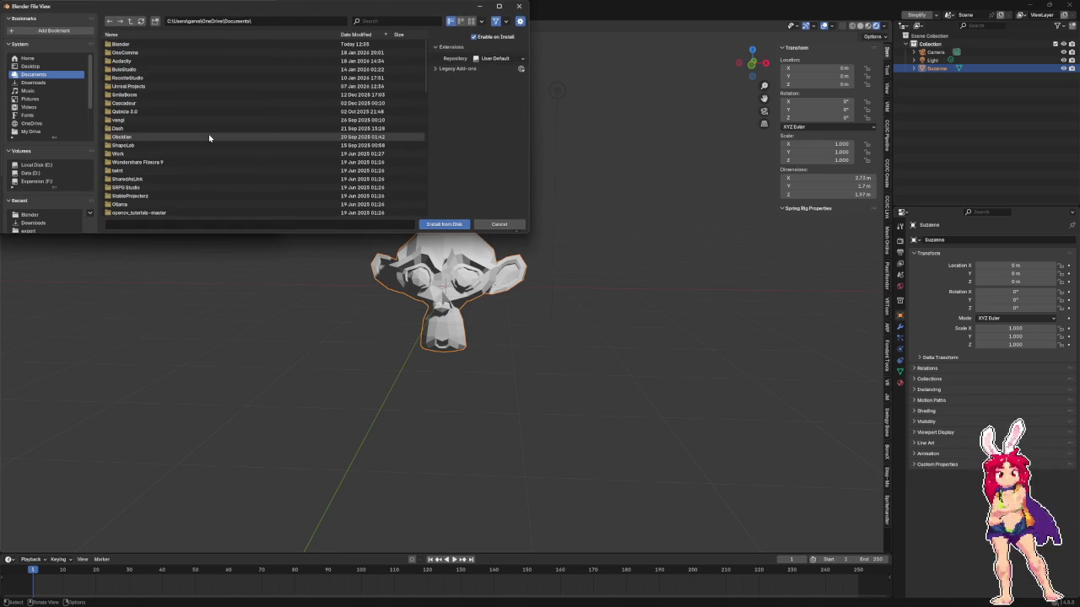
click(34, 82)
scroll(190, 126, down, 5)
scroll(177, 128, down, 5)
scroll(164, 131, down, 5)
scroll(151, 133, down, 5)
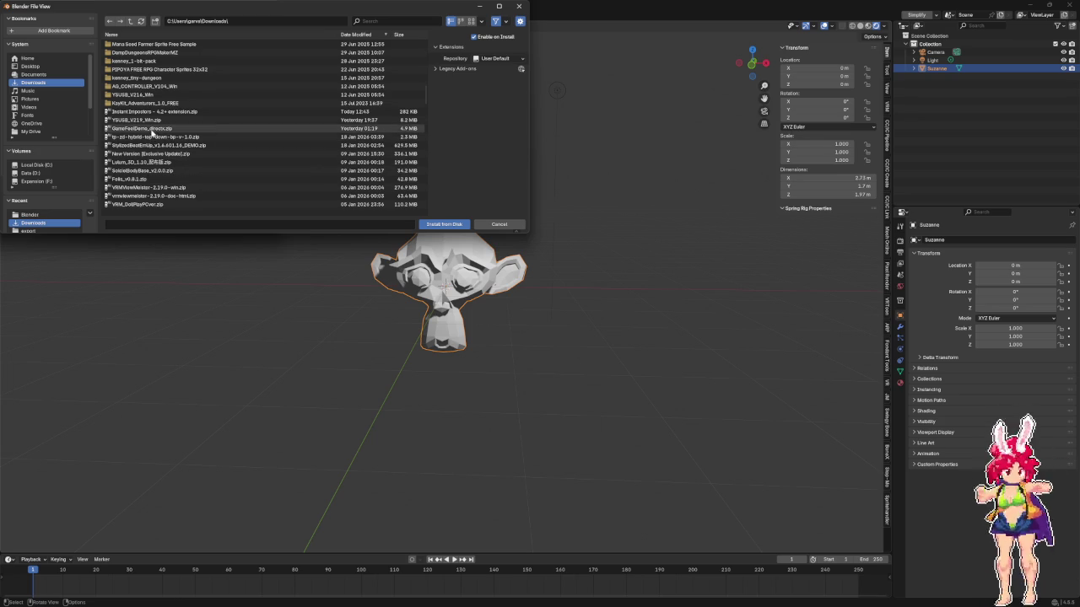
double_click(152, 111)
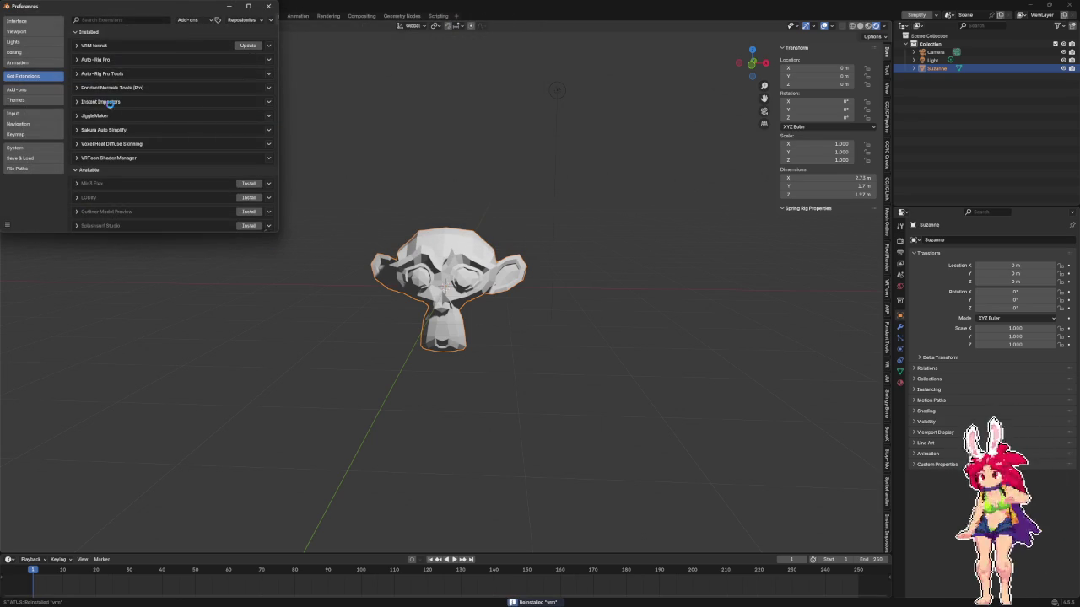
click(269, 7)
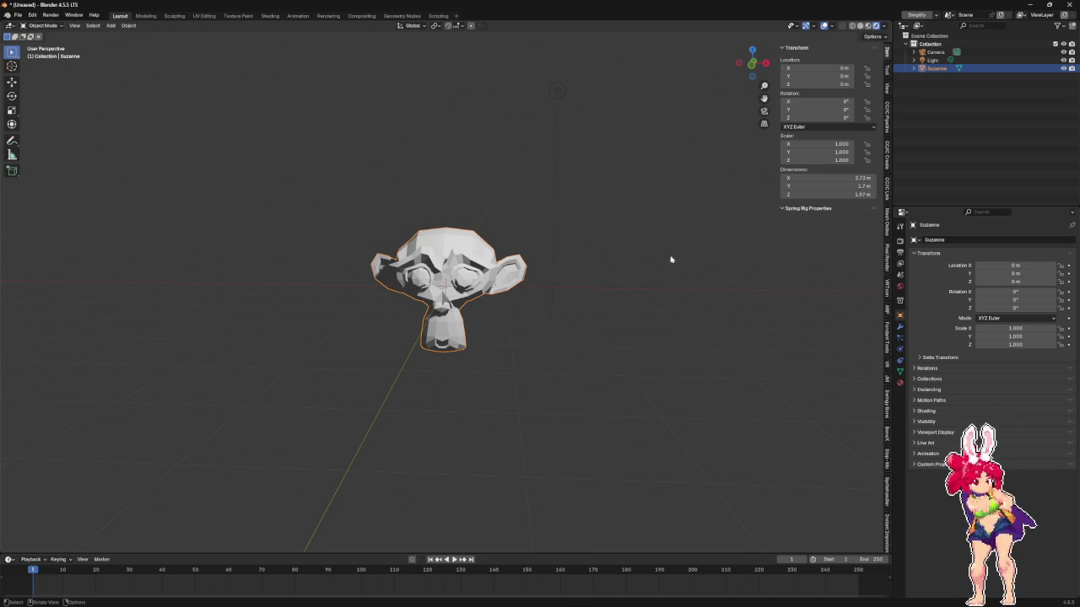
Open the Instant Impostors settings, set View Density from High to Low, and bring up Save As.
click(886, 525)
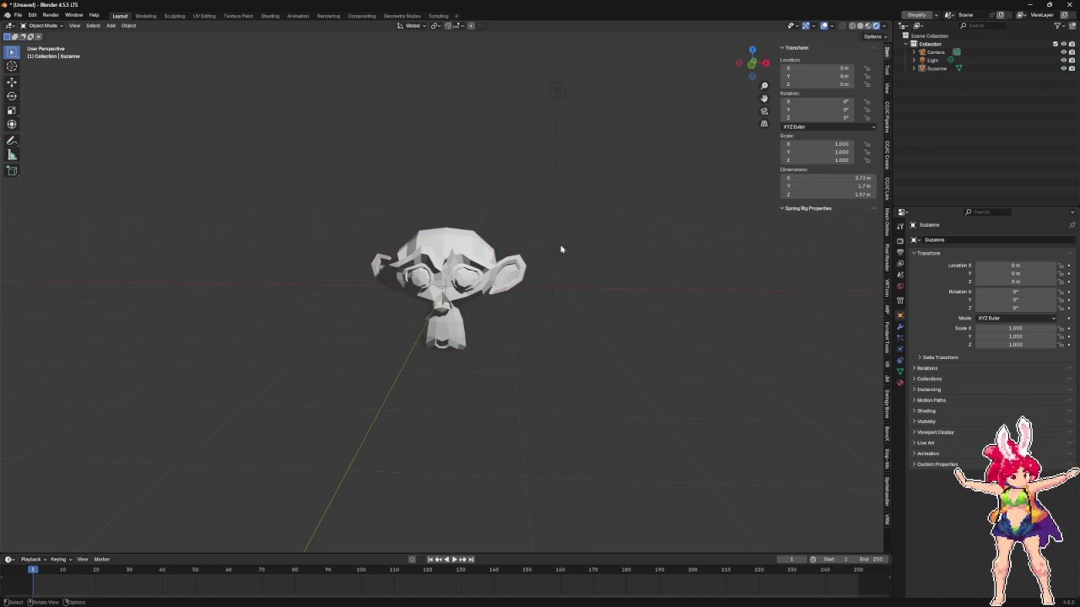
mouse_move(489, 187)
middle_down()
mouse_move(523, 169)
mouse_move(535, 180)
middle_up()
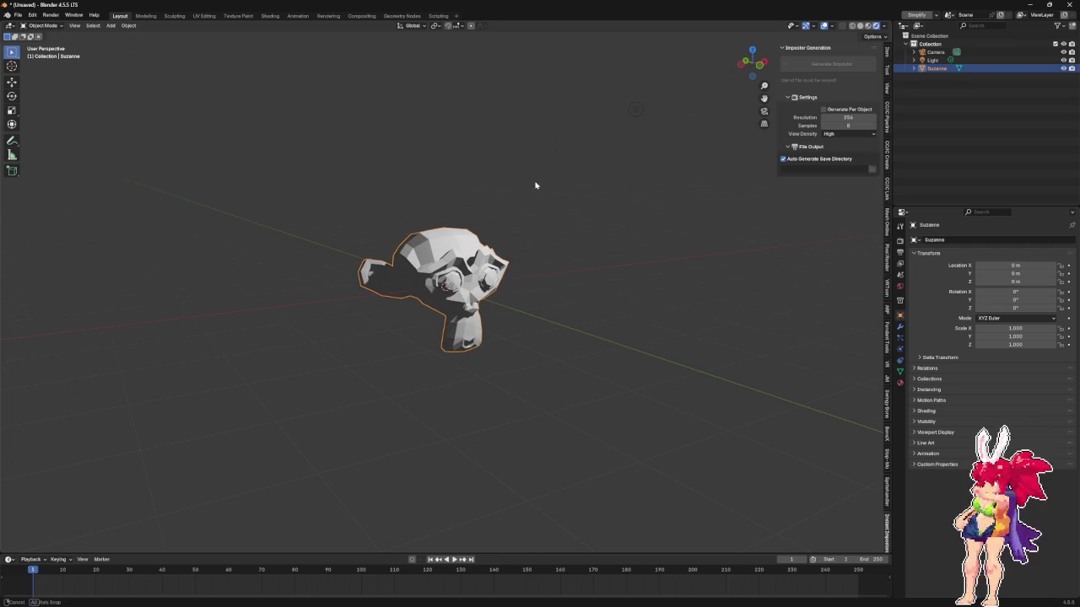
click(840, 135)
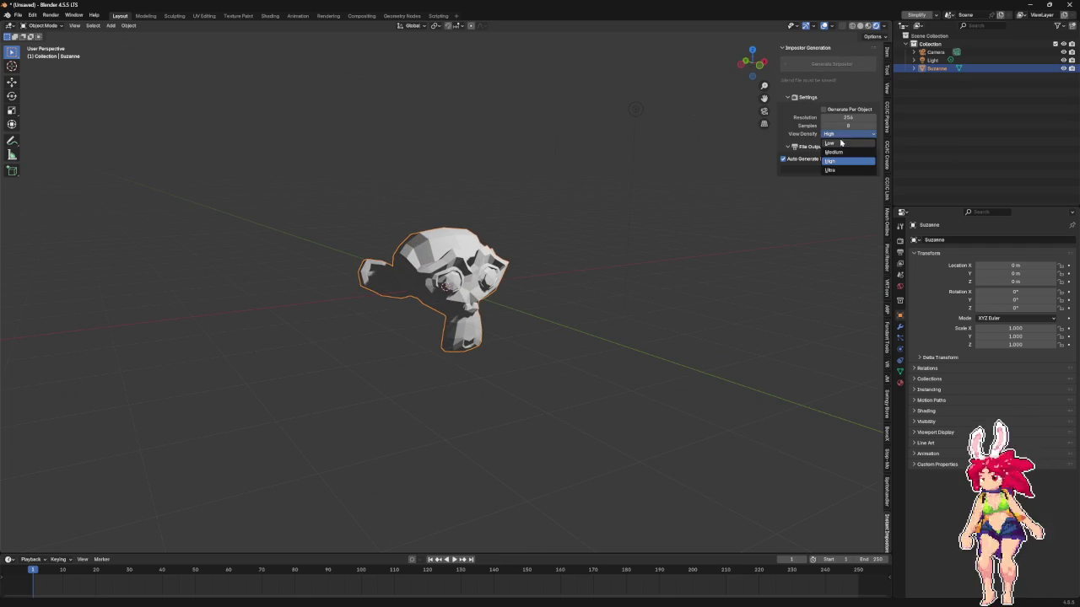
click(840, 145)
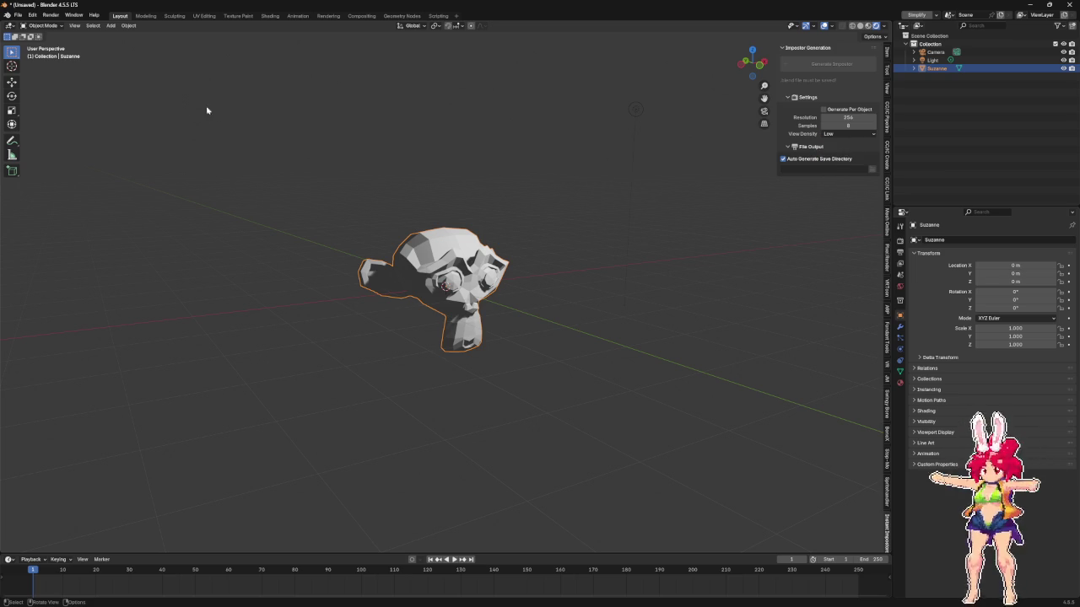
click(18, 16)
click(38, 77)
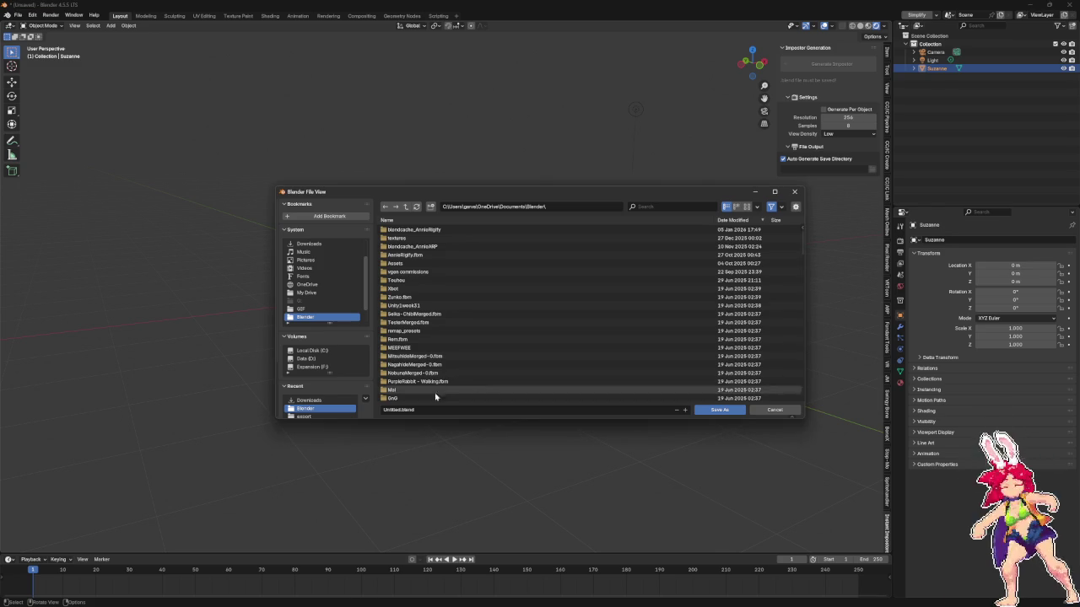
Save the scene as monkey.blend in the Blender documents folder.
click(415, 410)
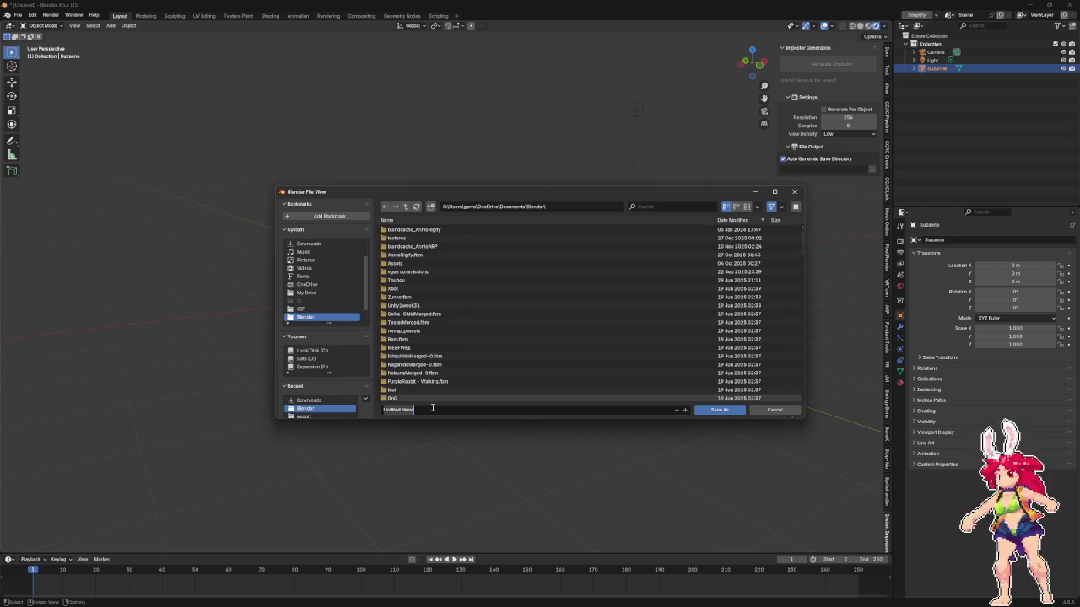
text(monkey)
key(Return)
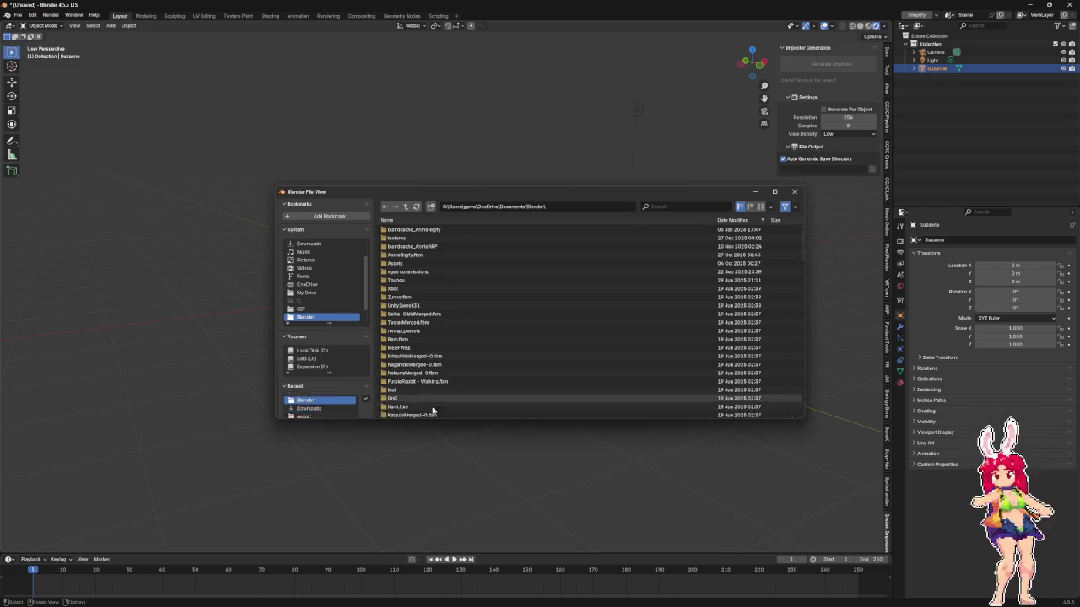
key(Return)
middle_drag(633, 255, 592, 245)
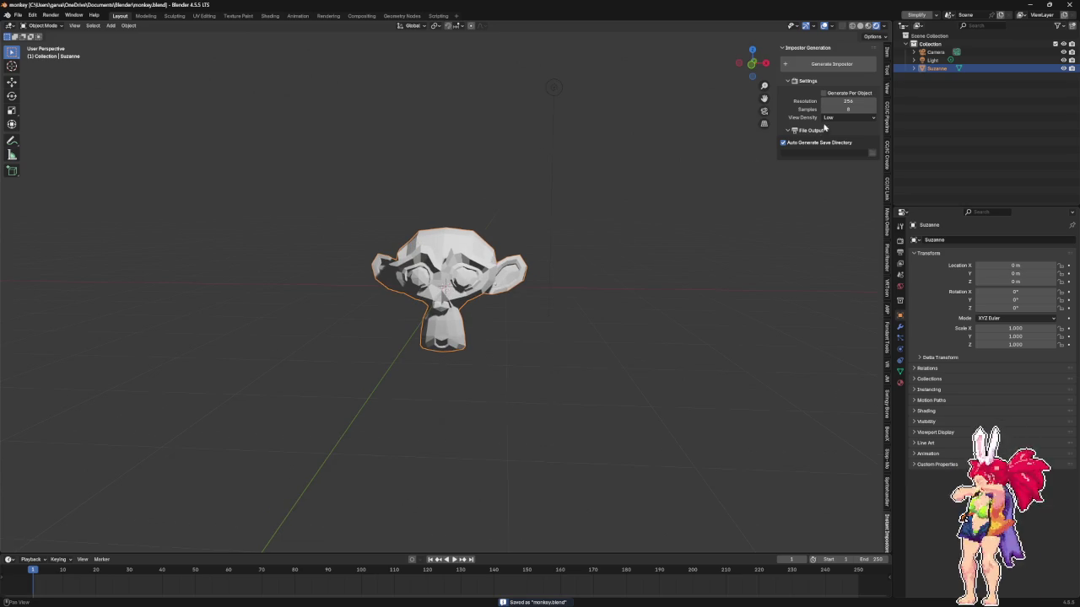
Generate Suzanne_Impostor and orbit and zoom to compare it with the original monkey.
click(821, 67)
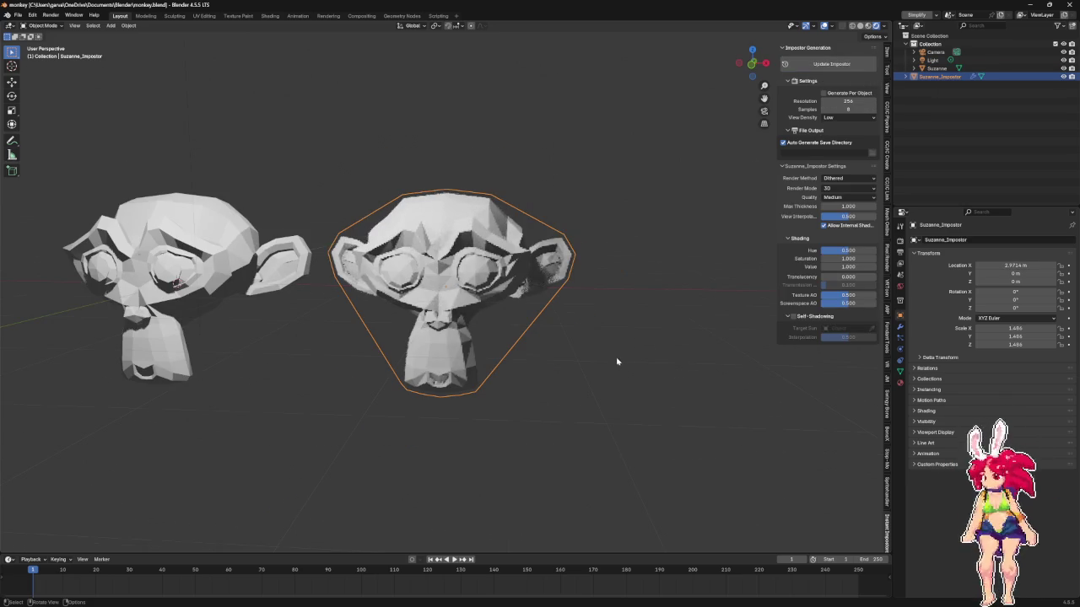
mouse_move(607, 357)
middle_down()
mouse_move(541, 367)
mouse_move(535, 357)
mouse_move(680, 357)
mouse_move(604, 364)
mouse_move(569, 345)
middle_up()
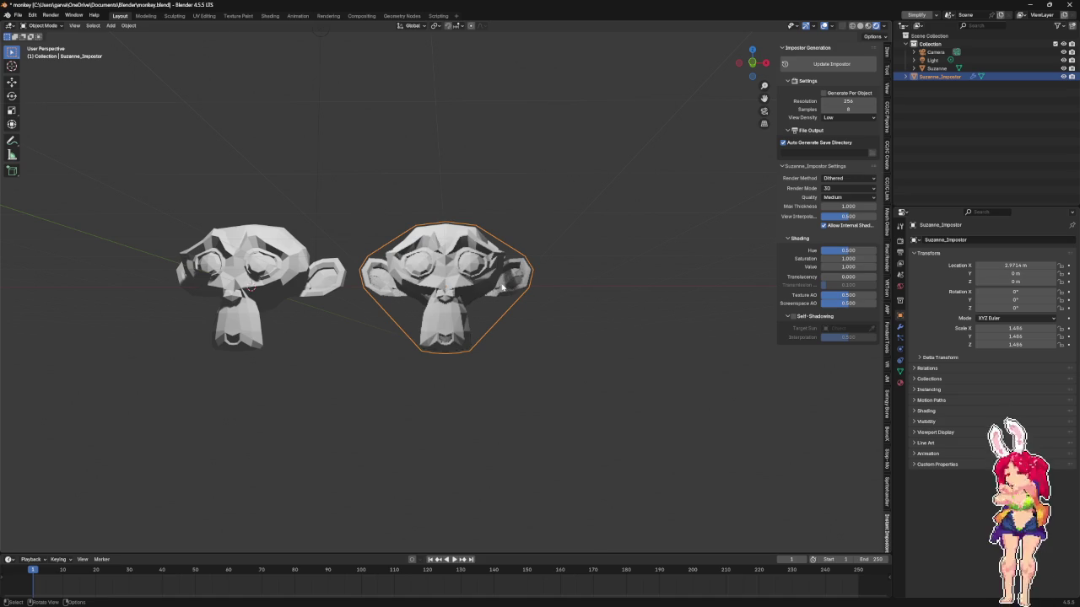
mouse_move(502, 287)
middle_down()
mouse_move(509, 380)
mouse_move(518, 313)
mouse_move(590, 309)
mouse_move(531, 311)
mouse_move(542, 330)
mouse_move(525, 374)
mouse_move(458, 369)
mouse_move(446, 345)
mouse_move(543, 341)
mouse_move(535, 241)
mouse_move(542, 405)
mouse_move(545, 340)
mouse_move(583, 334)
mouse_move(540, 304)
mouse_move(531, 338)
mouse_move(478, 335)
mouse_move(531, 337)
mouse_move(554, 362)
mouse_move(523, 363)
mouse_move(490, 345)
mouse_move(540, 334)
mouse_move(553, 346)
mouse_move(527, 359)
mouse_move(542, 397)
mouse_move(546, 333)
mouse_move(535, 341)
middle_up()
scroll(550, 337, up, 2)
scroll(554, 337, up, 2)
scroll(548, 346, down, 3)
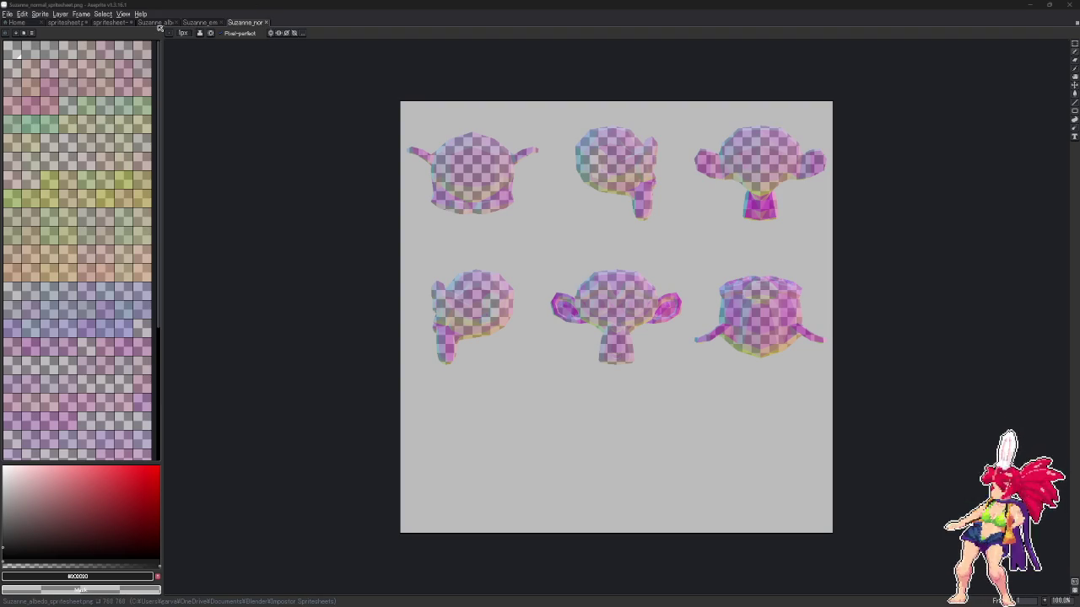
Move from the albedo tab to the Suzanne_emit sprite sheet and zoom in on it.
click(157, 22)
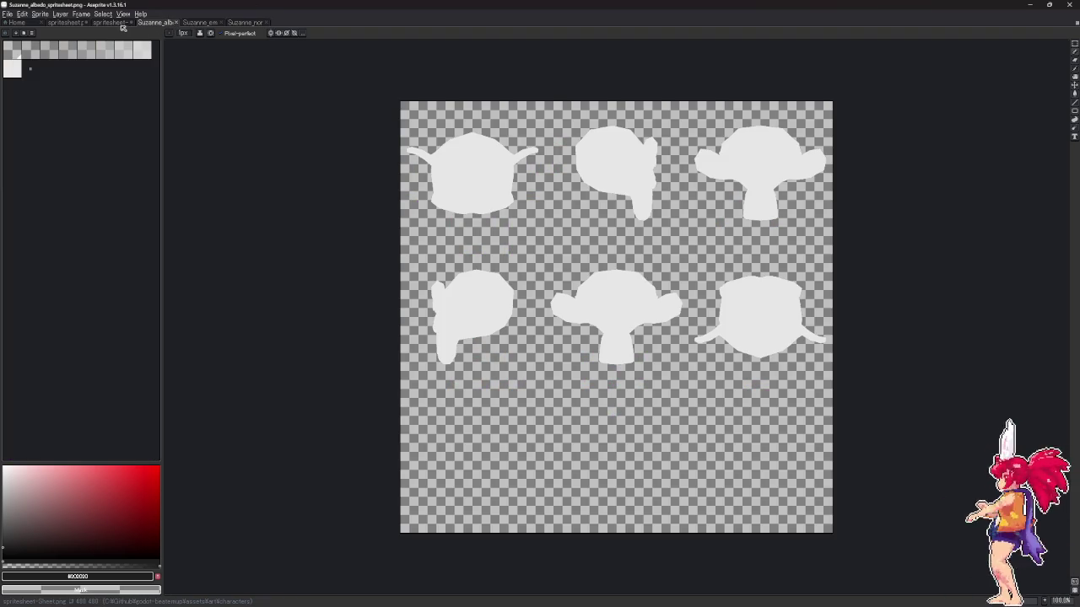
click(199, 23)
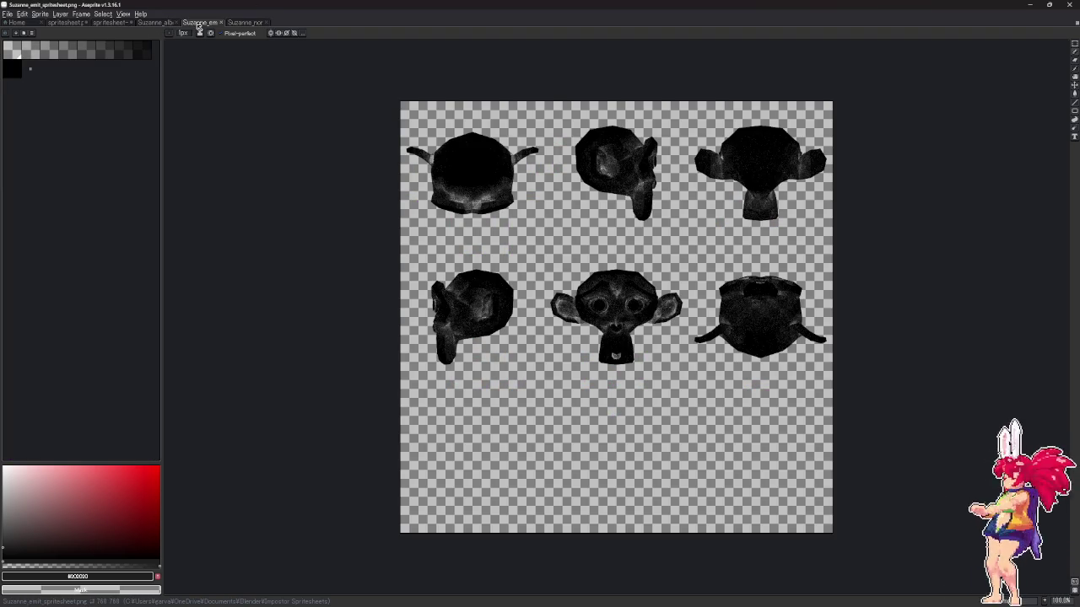
scroll(624, 275, up, 4)
scroll(624, 275, down, 4)
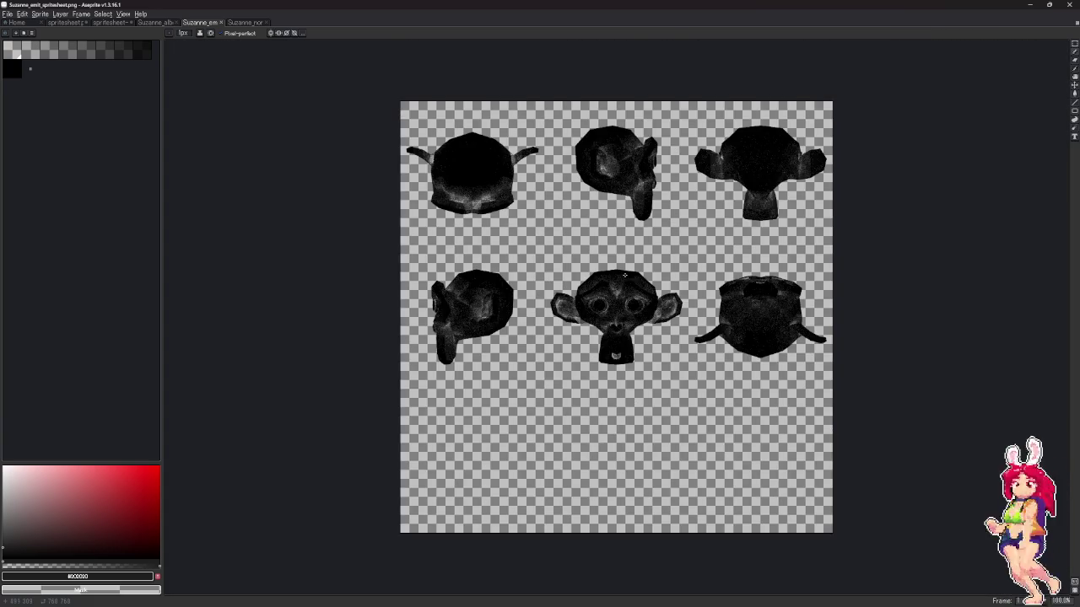
scroll(624, 275, up, 1)
middle_drag(625, 267, 625, 331)
scroll(625, 331, down, 1)
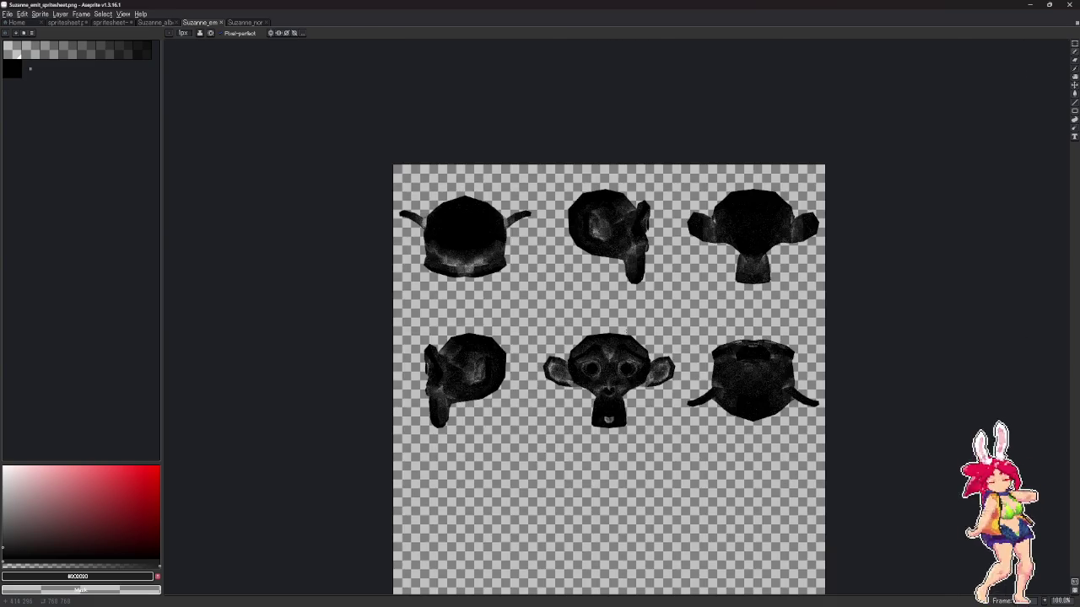
scroll(625, 331, up, 1)
Zoom in on the Suzanne_normal sheet, then return via emission to the albedo sheet.
click(245, 22)
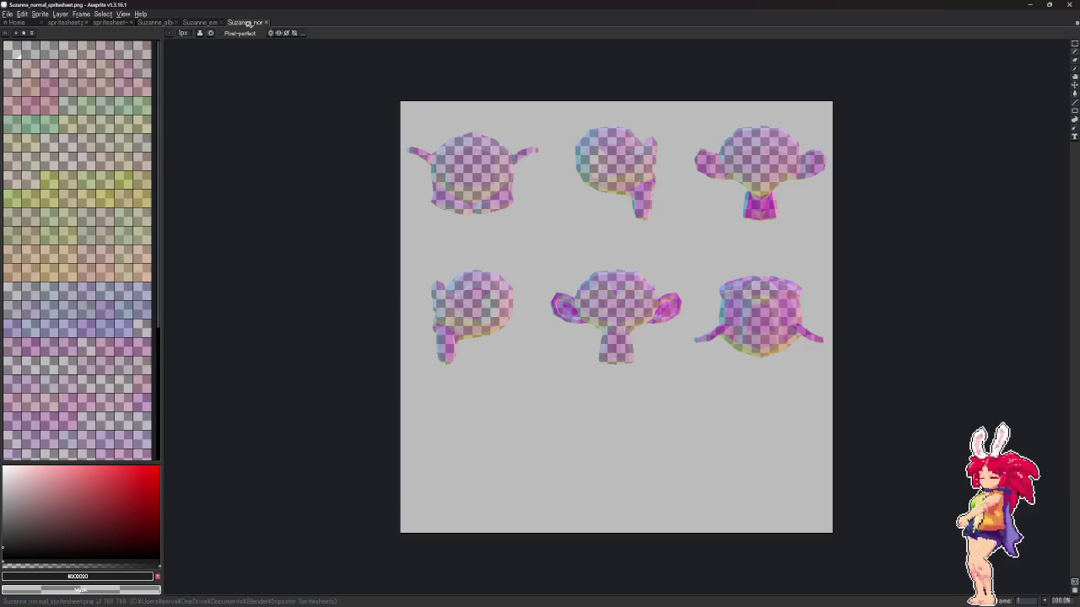
scroll(474, 202, up, 1)
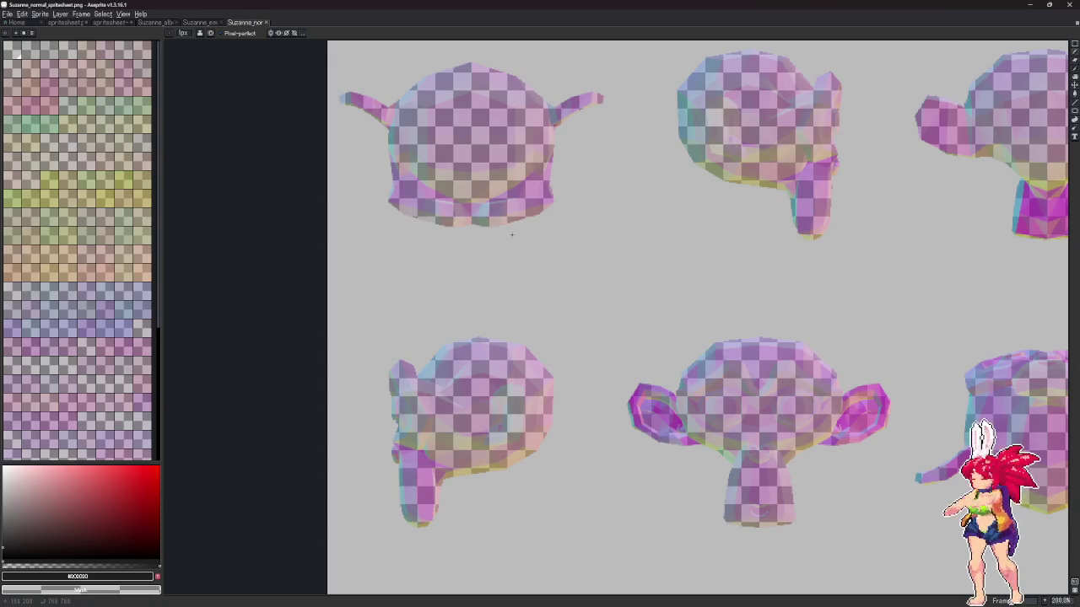
scroll(512, 234, down, 1)
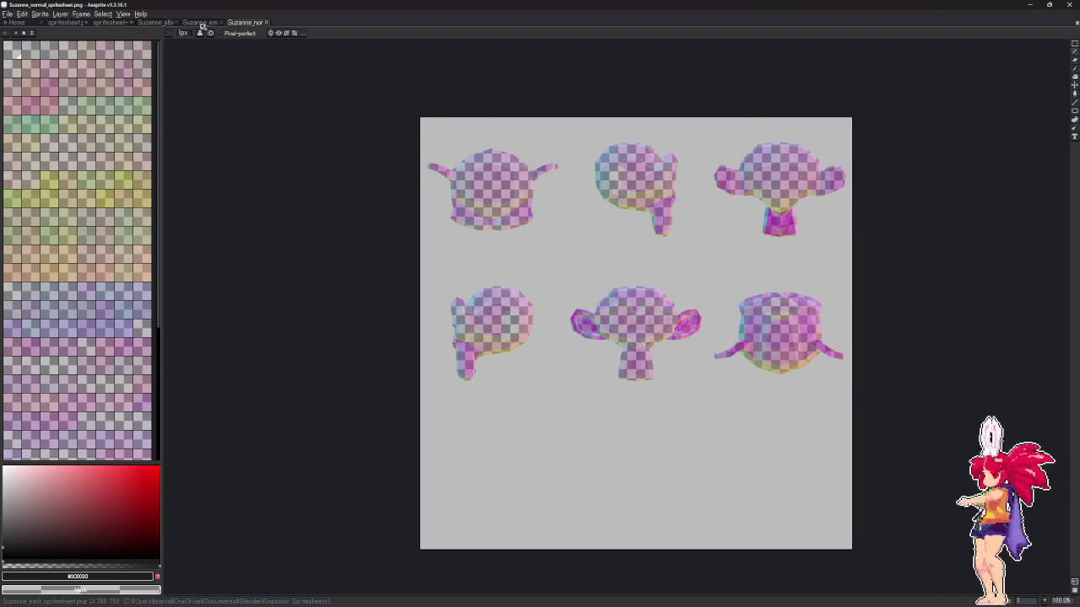
click(200, 23)
click(155, 23)
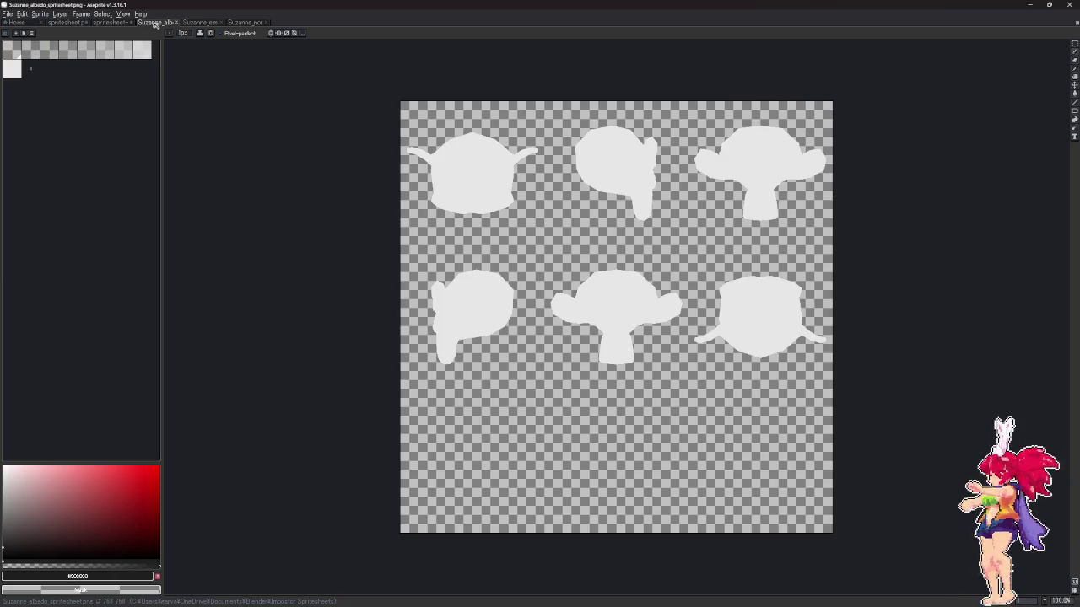
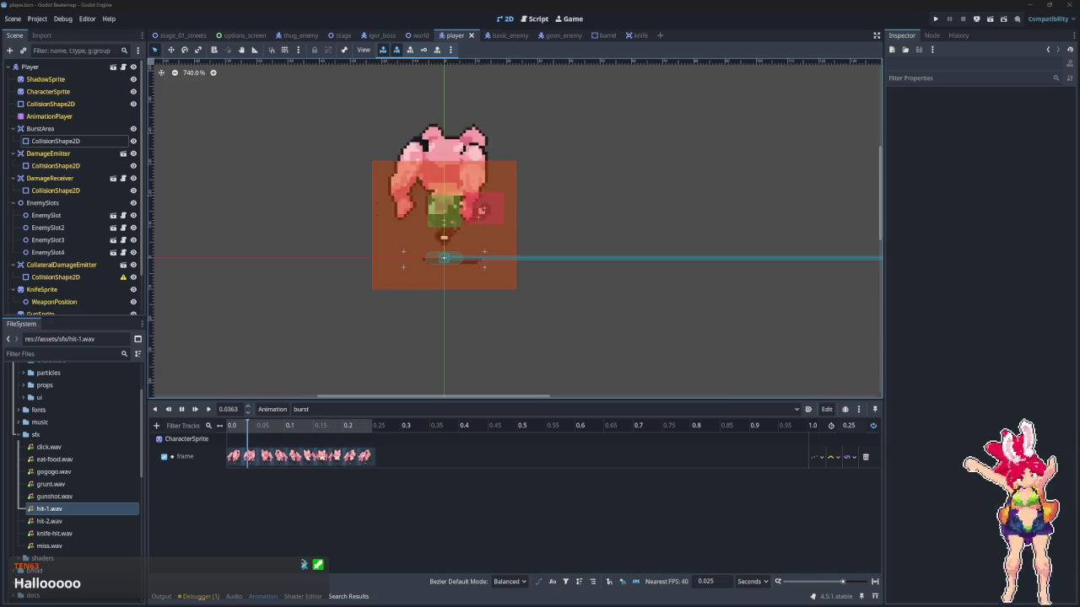
Bring the browser with the Amplify Impostors YouTube video to the front.
key(alt+Tab)
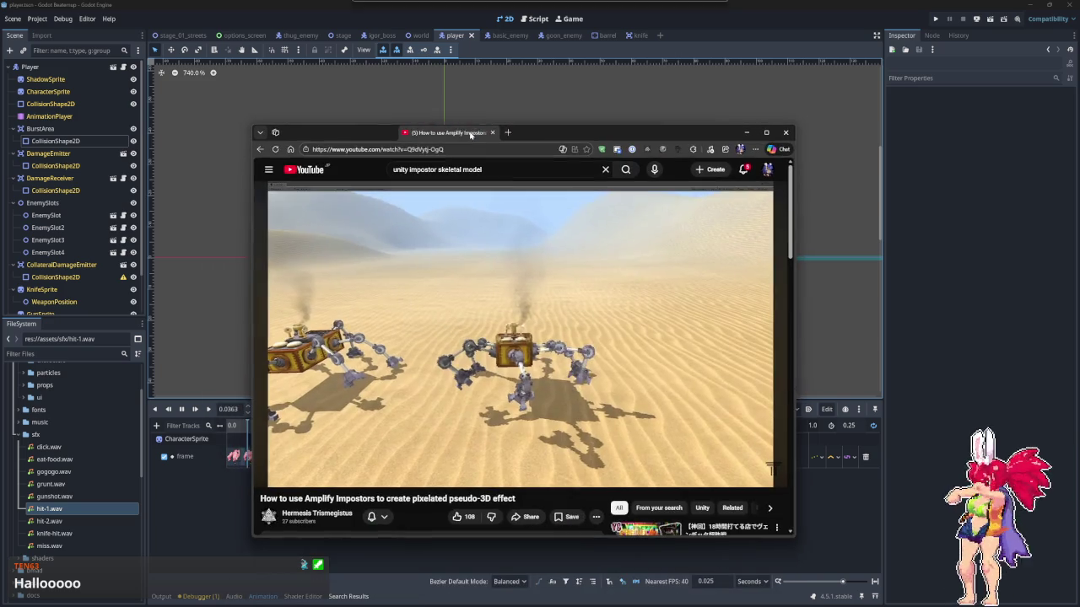
Maximize the browser and replay the Amplify Impostors video from 0:00 to its end cards.
key(super+Up)
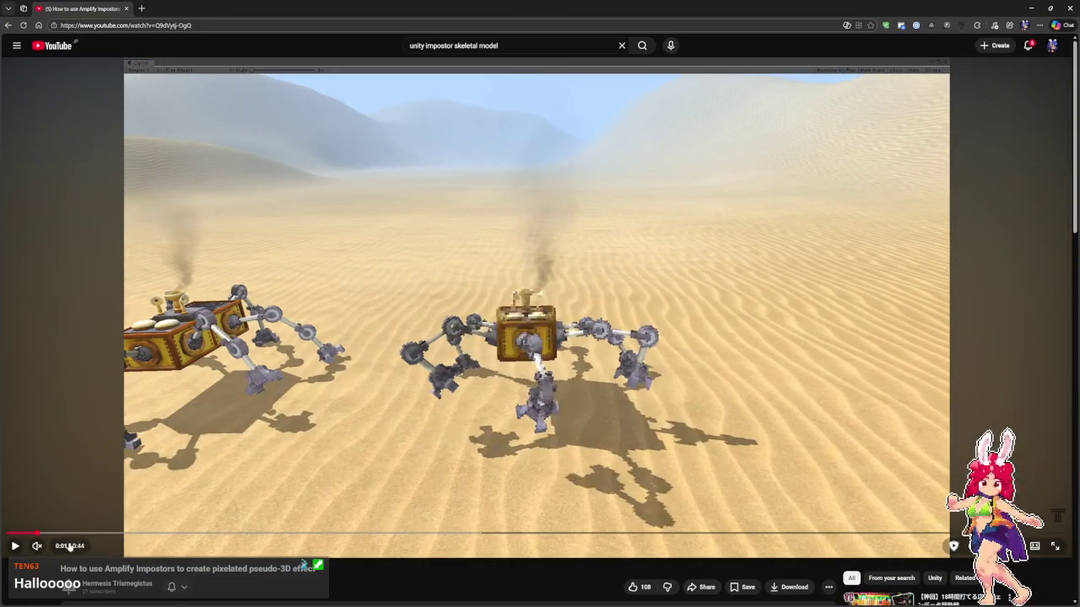
click(7, 533)
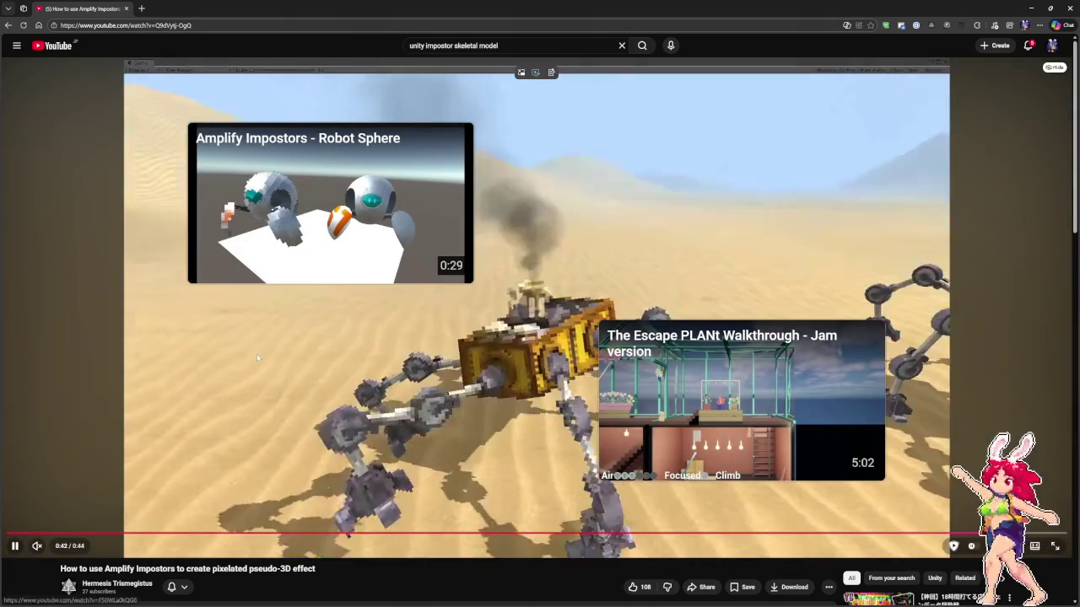
Pause the video, scrub back to the start and to 0:06 and 0:05, then resume.
click(257, 357)
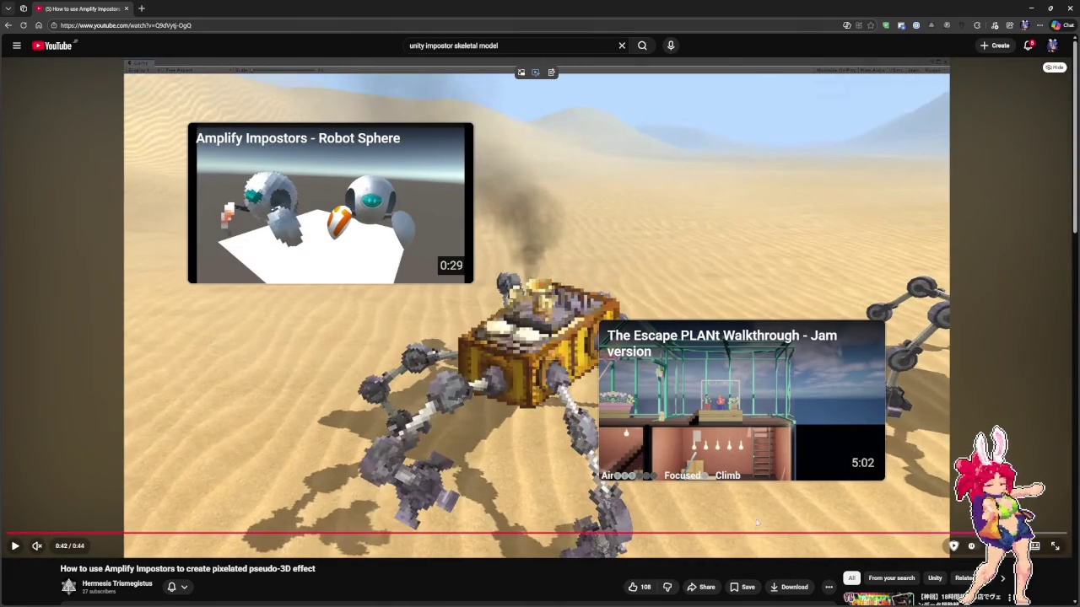
drag(25, 533, 4, 535)
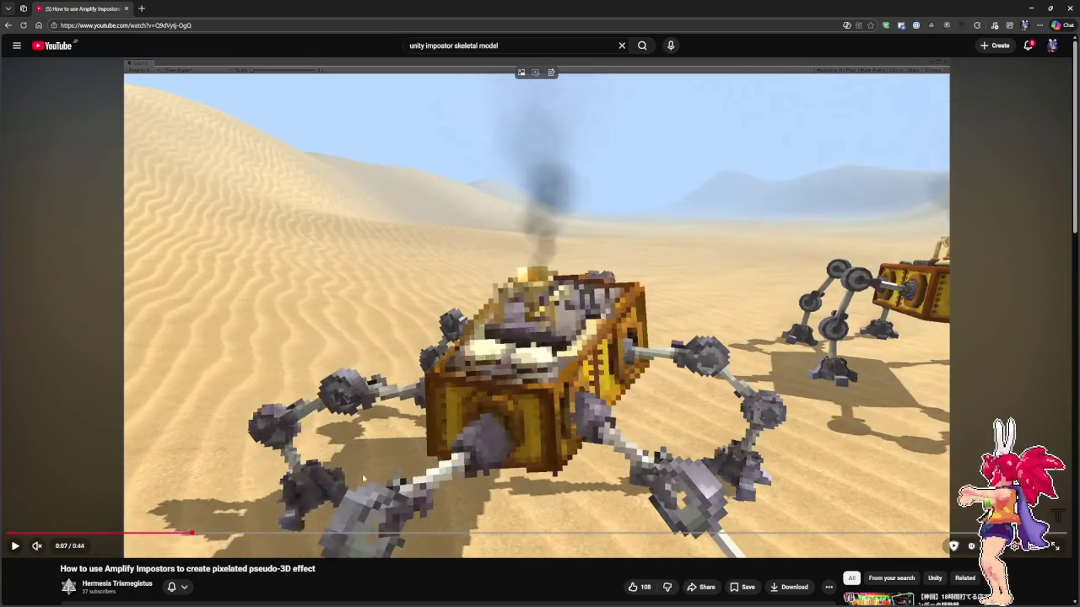
drag(182, 533, 164, 536)
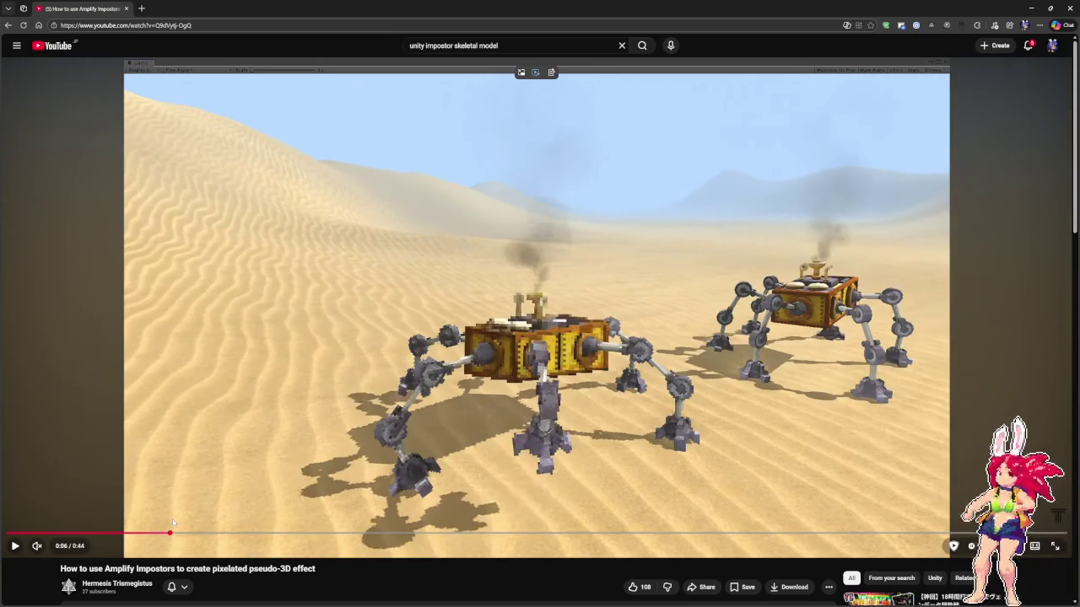
mouse_move(158, 533)
mouse_down()
mouse_move(103, 534)
mouse_move(144, 535)
mouse_up()
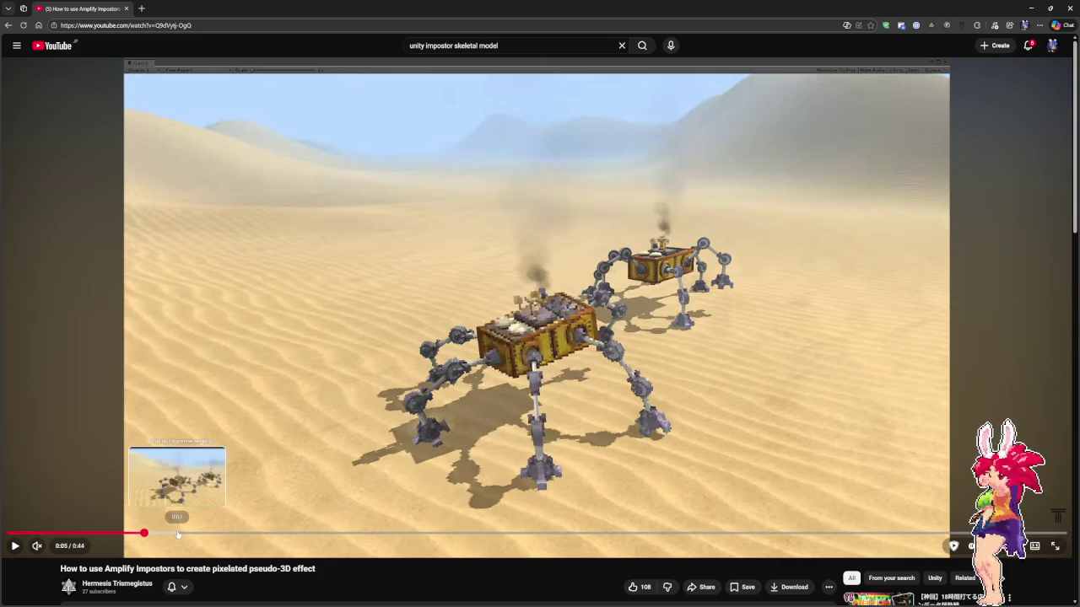
mouse_move(16, 533)
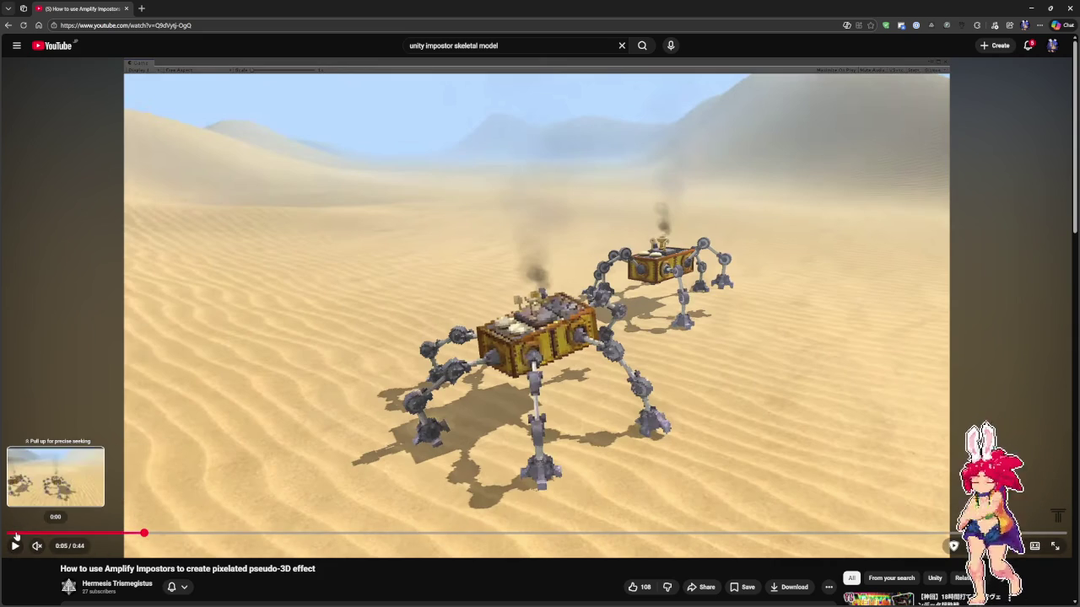
click(15, 548)
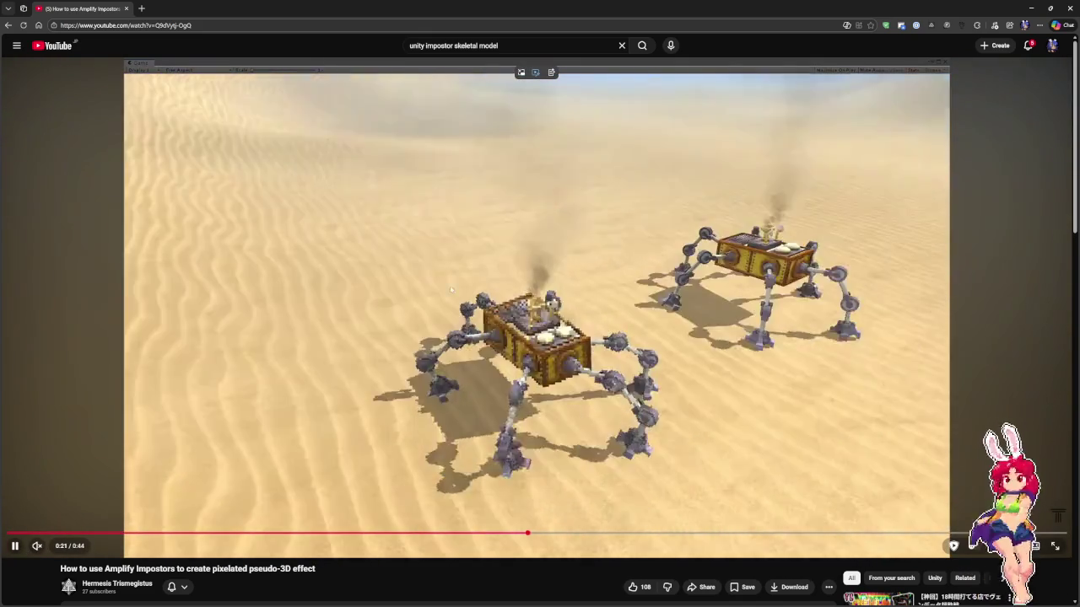
Pause around 0:22, rewind to an earlier walking-machine shot, then minimize the browser.
click(513, 384)
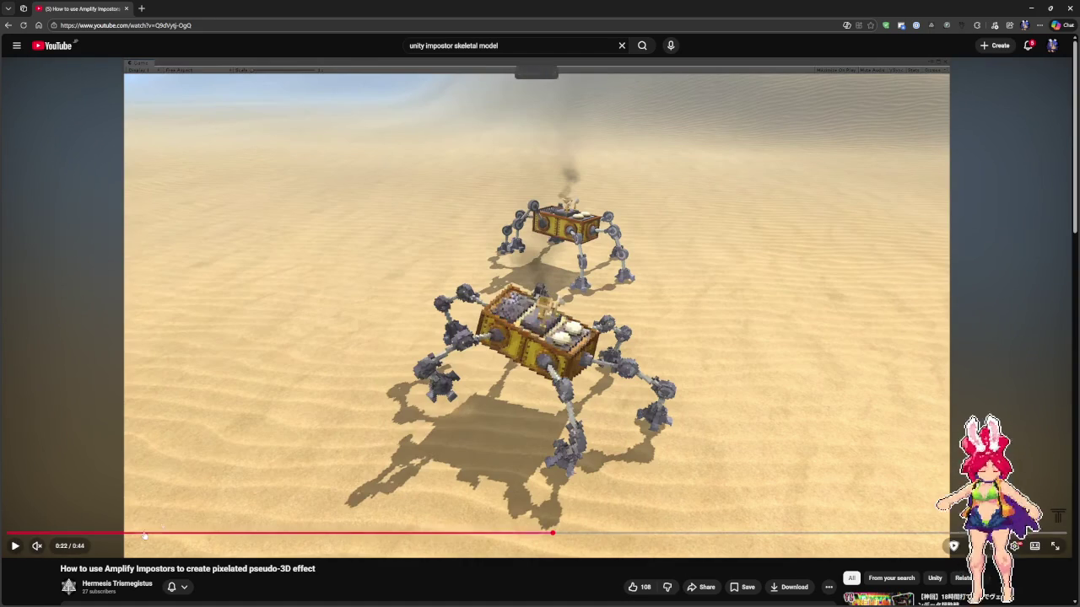
click(529, 535)
drag(529, 535, 310, 534)
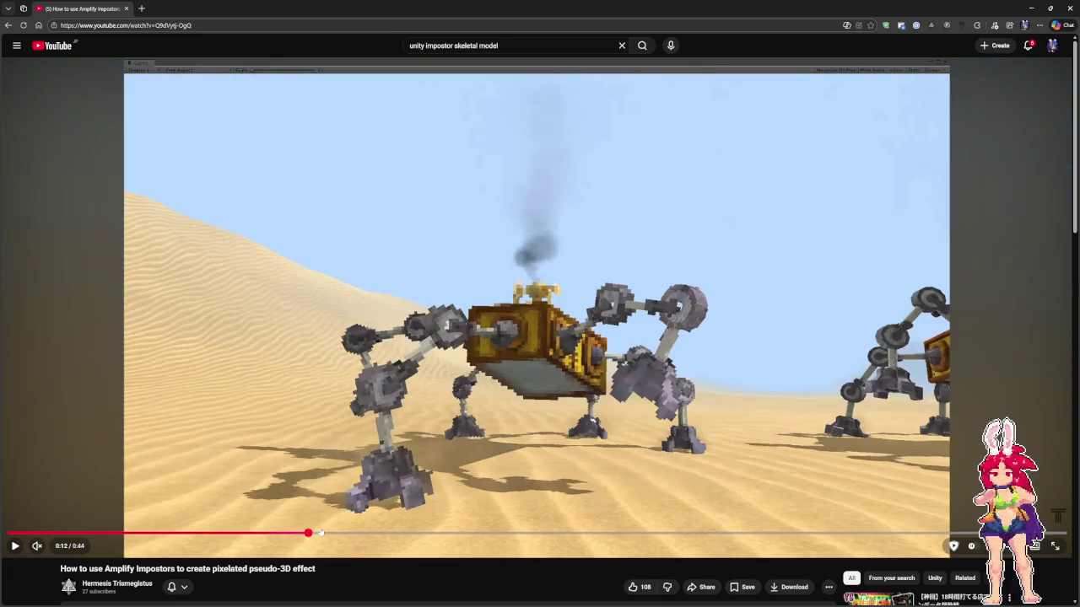
click(1031, 8)
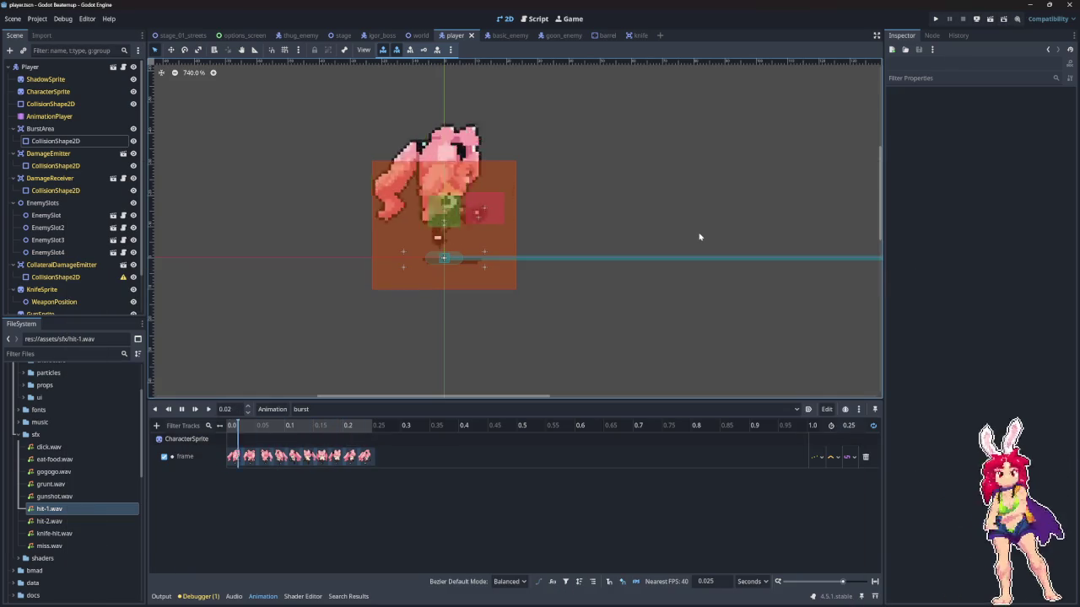
Run the beat-'em-up project in a debug window with F5.
key(F5)
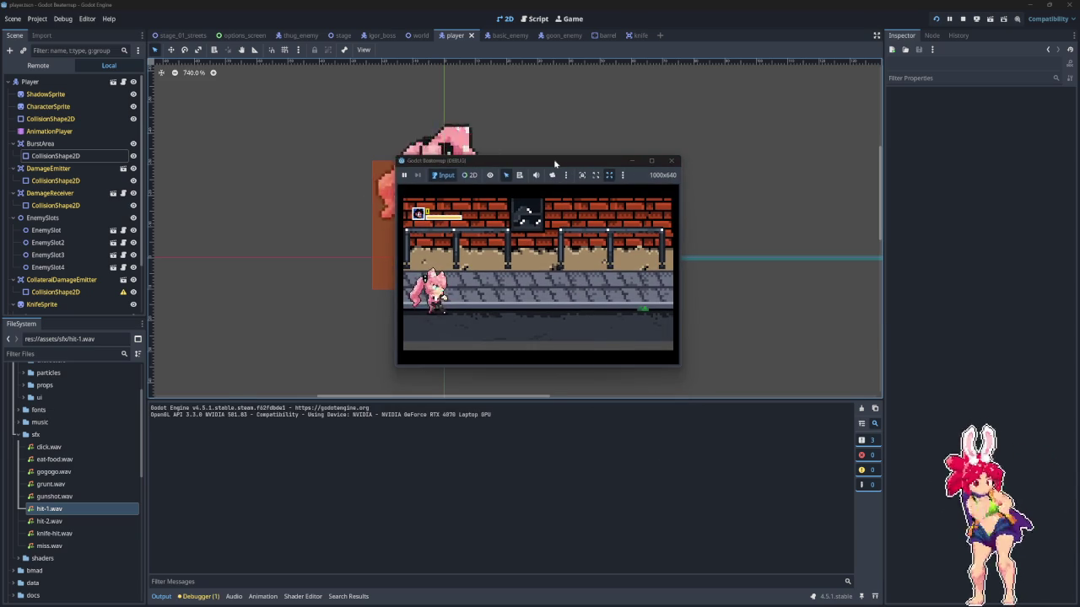
Maximize the game window, shrink it back, then maximize it again.
double_click(554, 162)
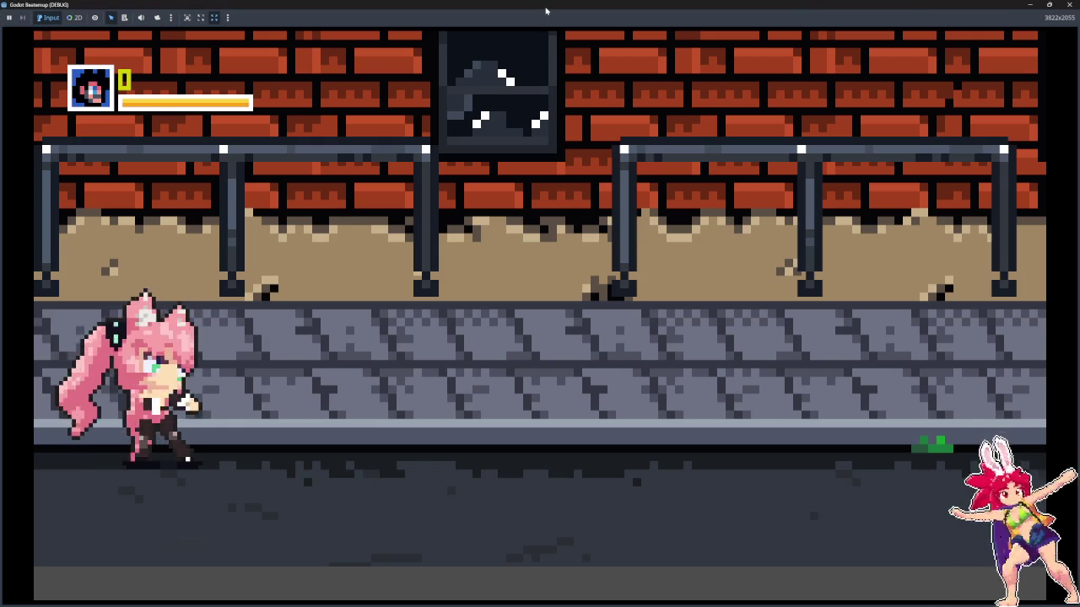
drag(557, 5, 557, 12)
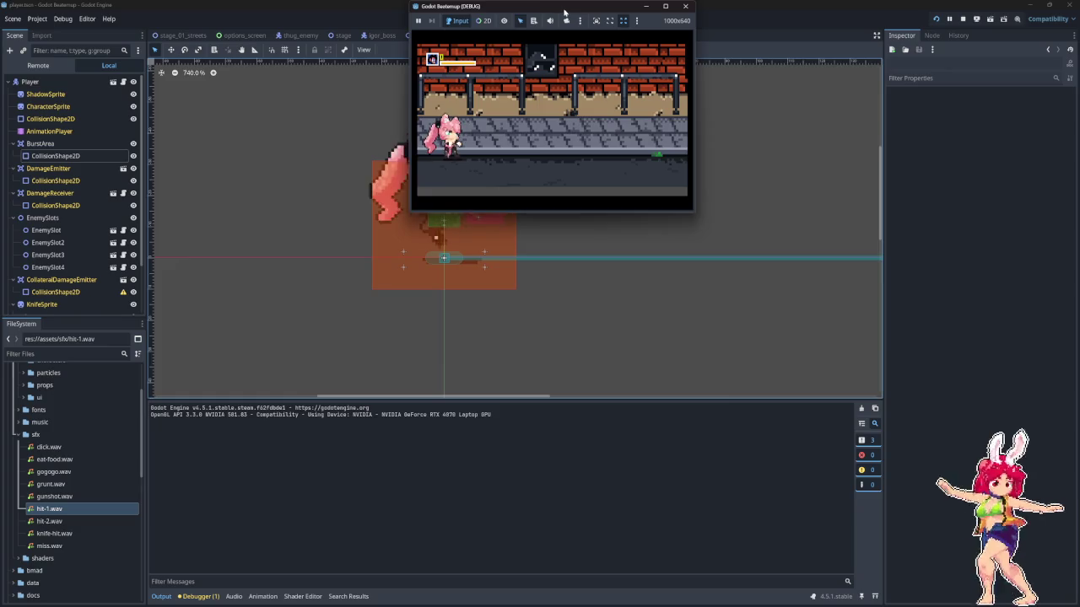
drag(564, 11, 540, 3)
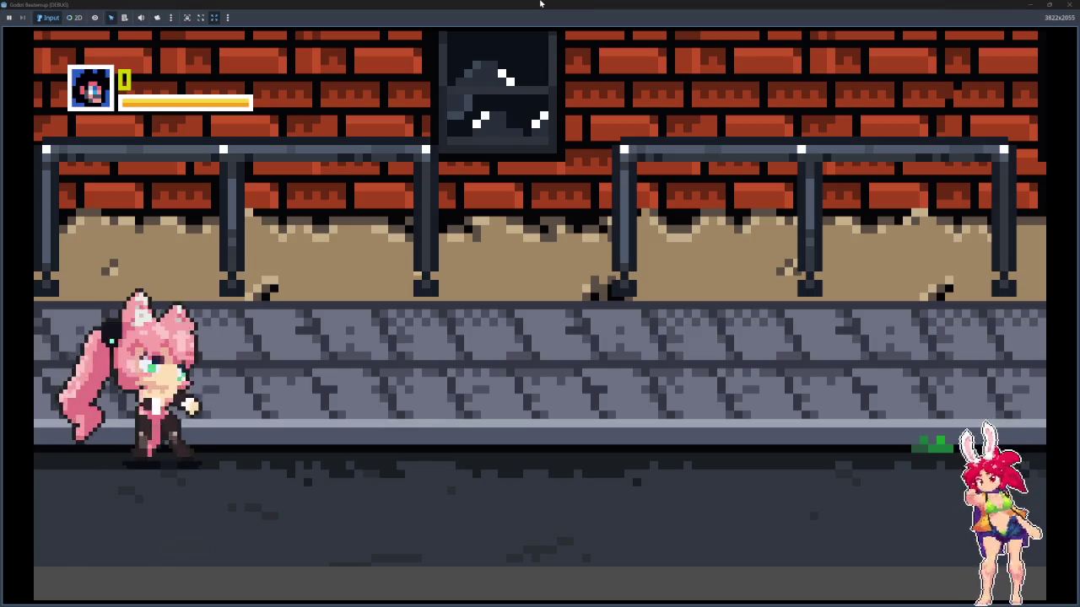
Walk the heroine left and right and attack the orange-haired enemies with J.
key(Right)
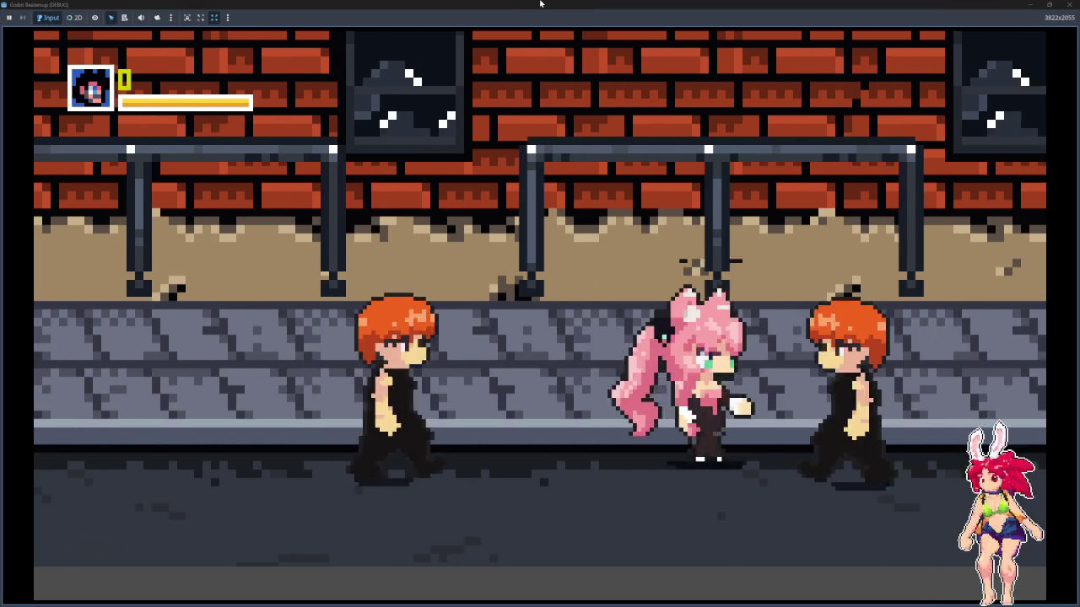
key(Left)
key(Right)
key(Left)
key(j)
key(j)
key(j)
key(j)
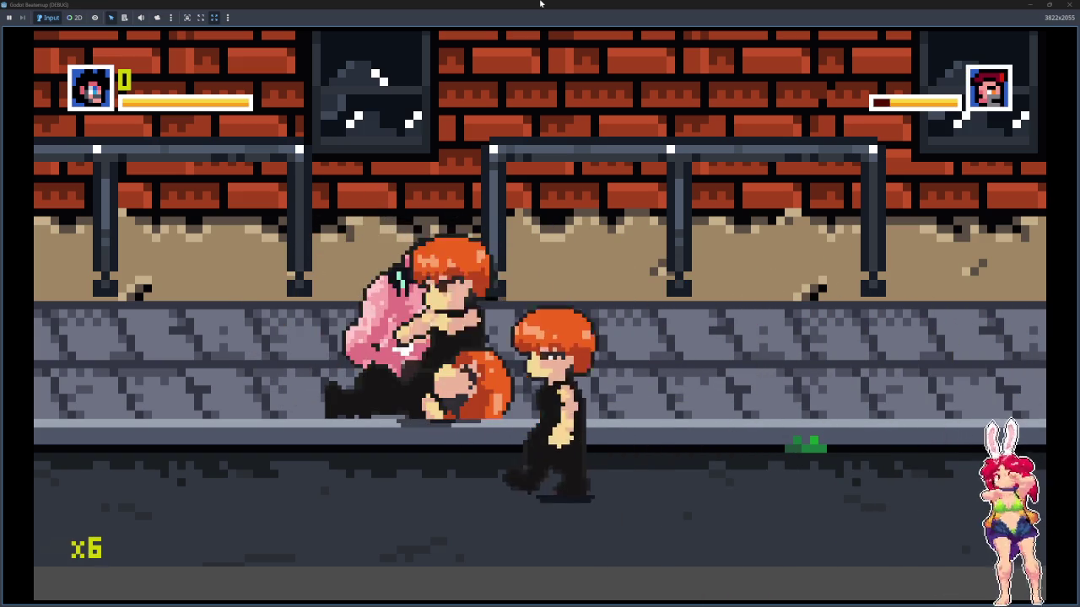
key(j)
key(j)
key(j)
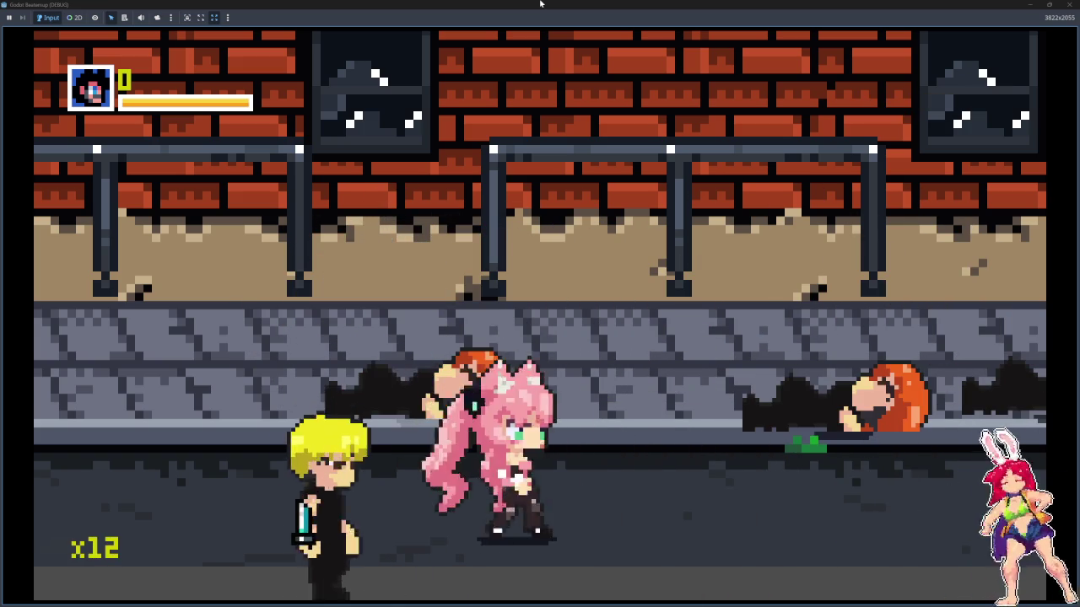
key(Left)
key(j)
key(j)
key(Up)
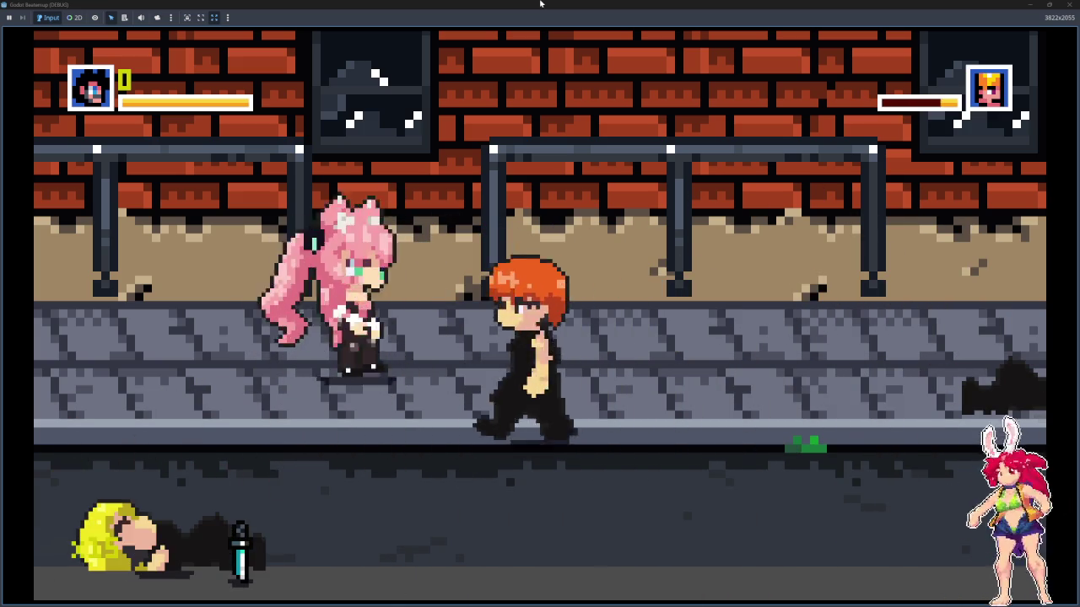
key(j)
key(j)
key(j)
key(Down)
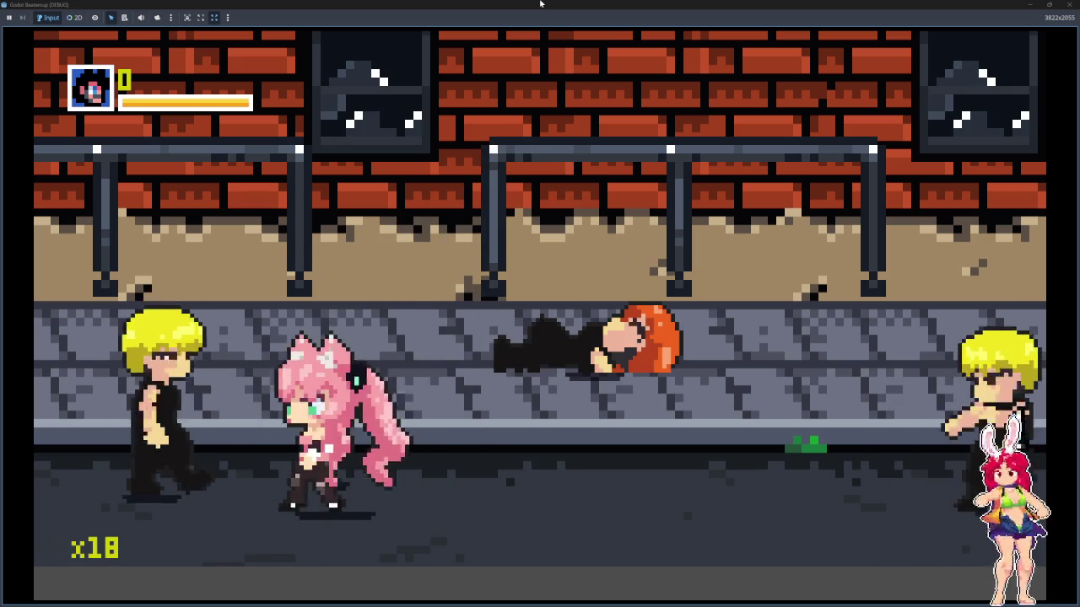
Combo the red-haired and blonde enemies with J and Z across the street lanes.
key(j)
key(Up)
key(Right)
key(j)
key(j)
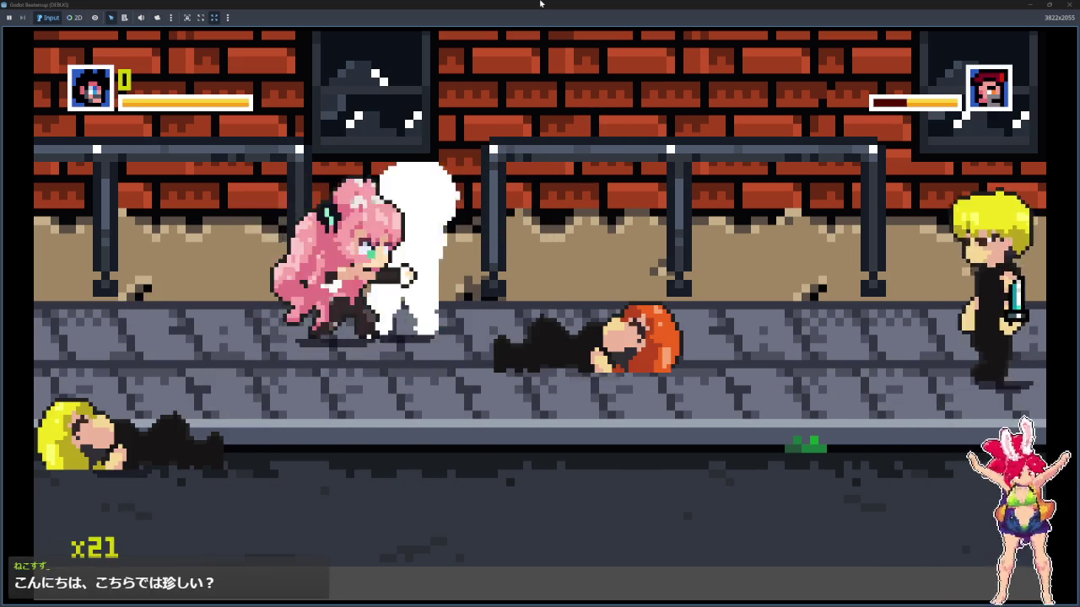
key(j)
key(j)
key(j)
key(Down)
key(Left)
key(j)
key(z)
key(Up)
key(Right)
key(z)
key(z)
key(z)
key(z)
key(Down)
key(z)
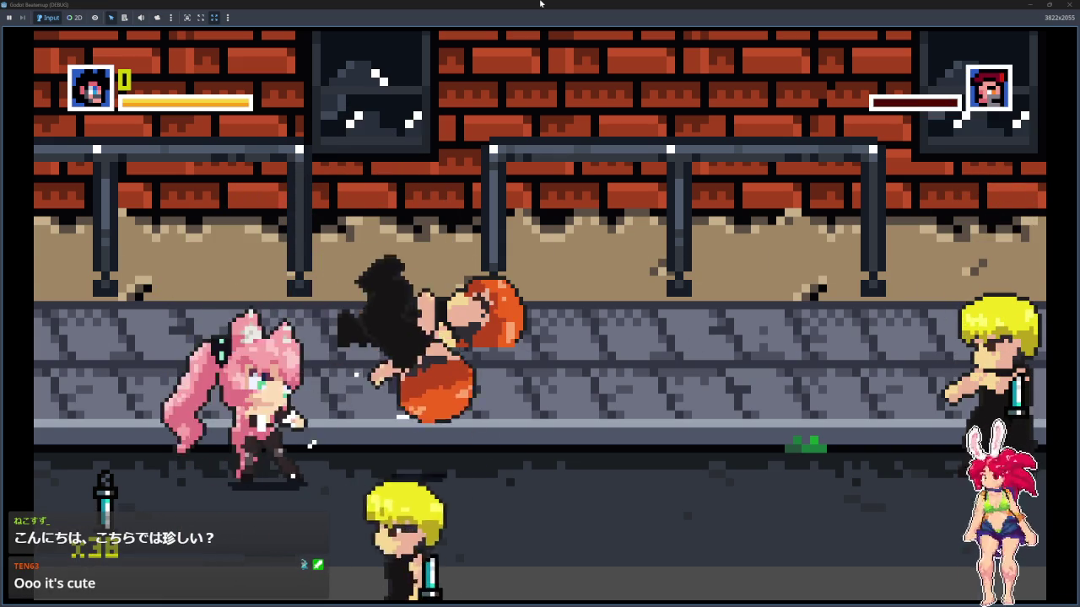
Run right and knock down the blond enemy, clearing the first wave.
key(Right)
key(z)
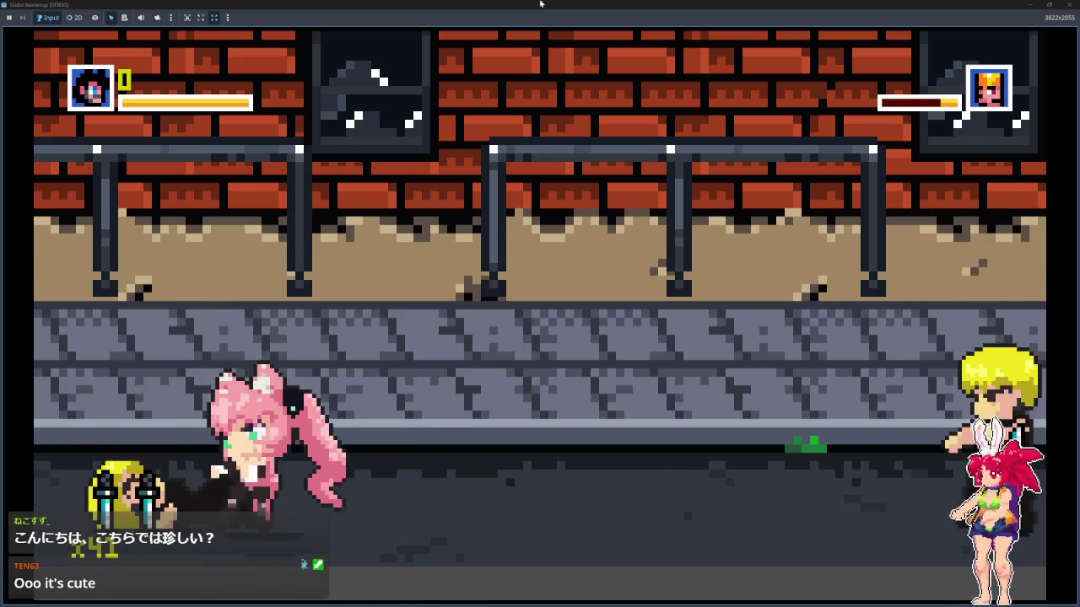
key(z)
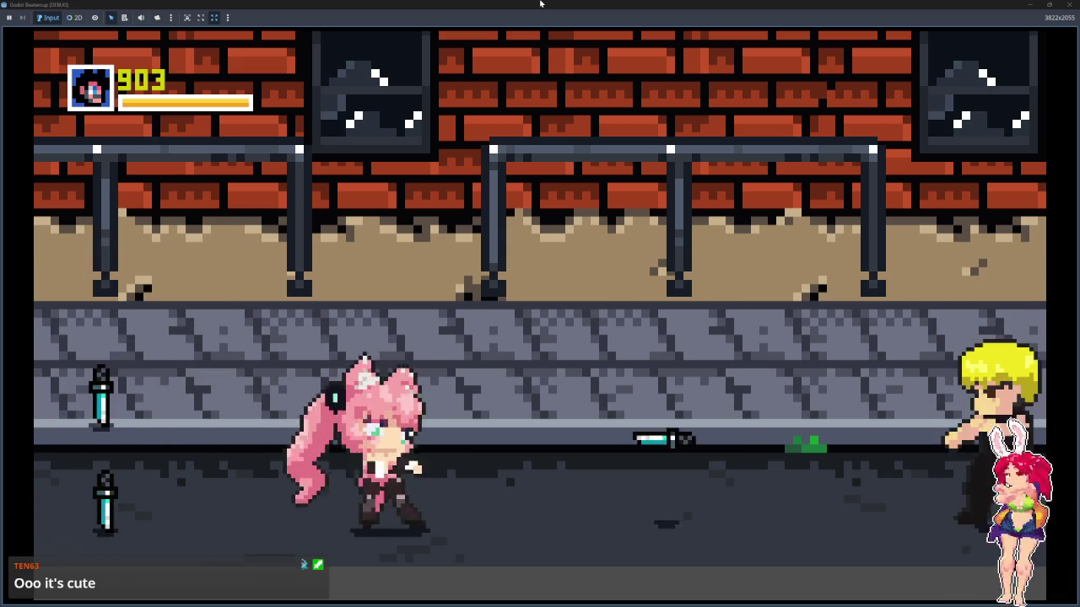
key(Right)
key(z)
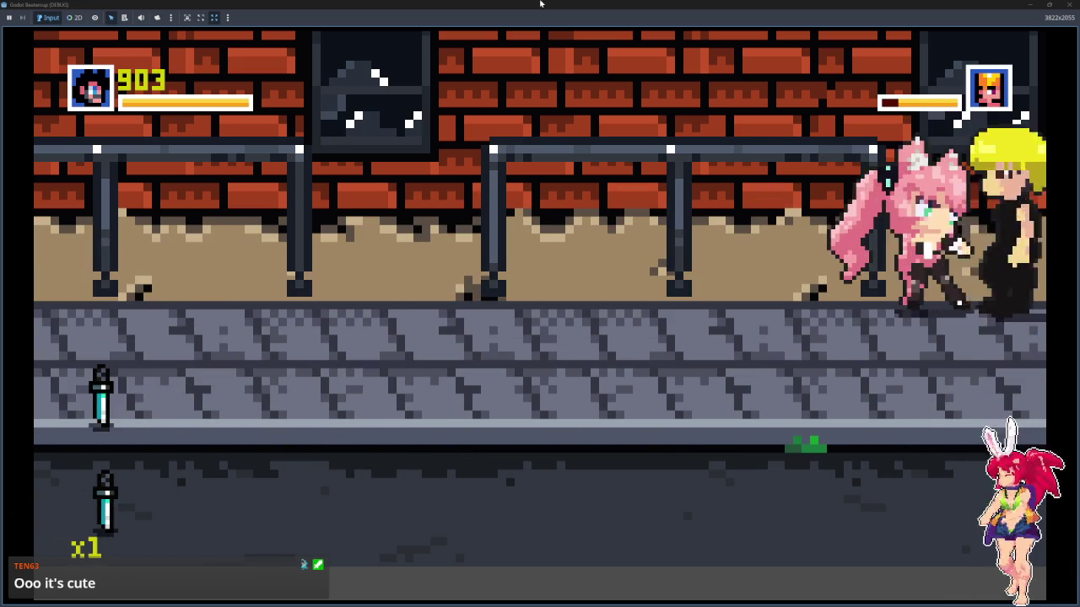
key(z)
key(z)
key(z)
key(Down)
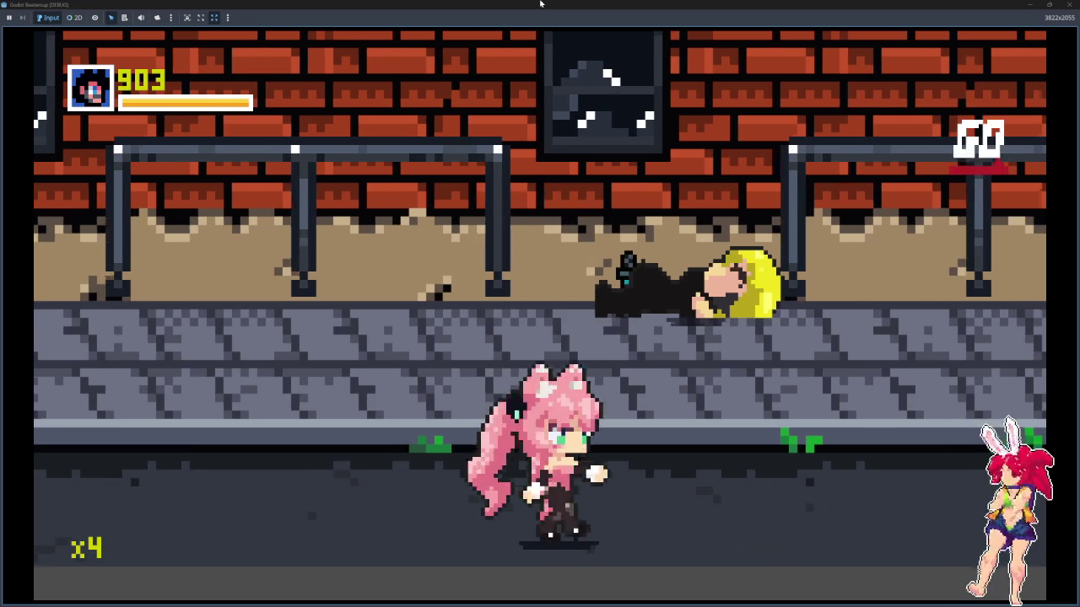
key(Right)
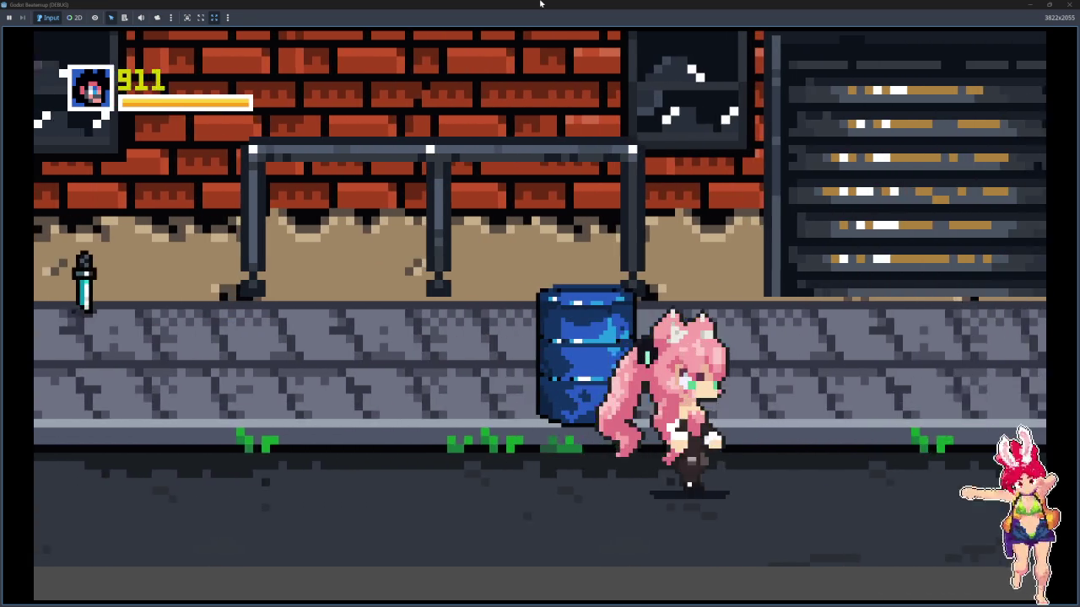
Fight past the barrel and knock down both orange-haired enemies.
key(Right)
key(Left)
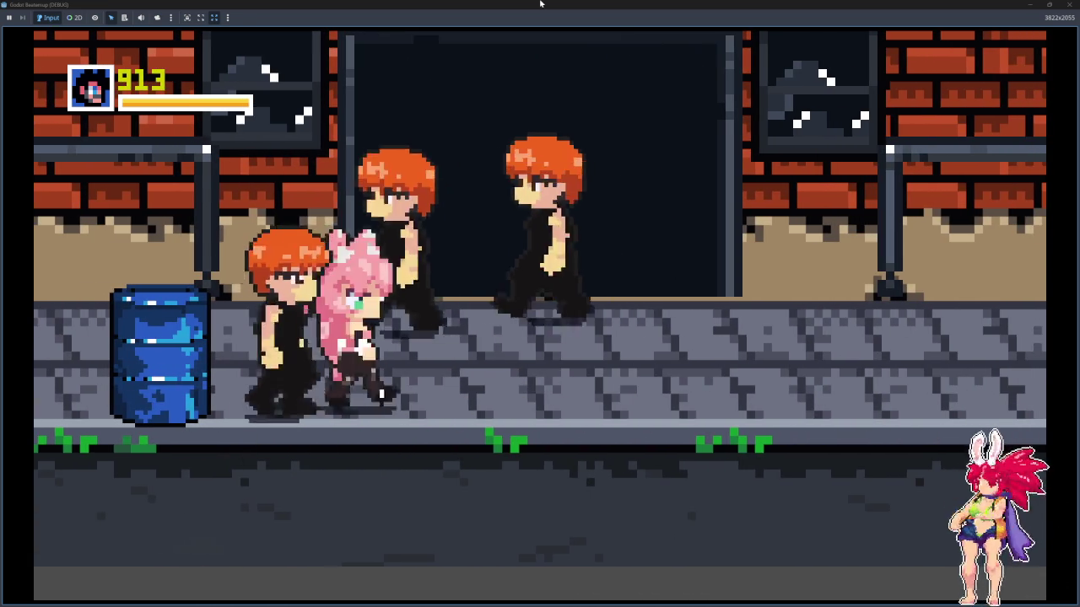
key(Left)
key(z)
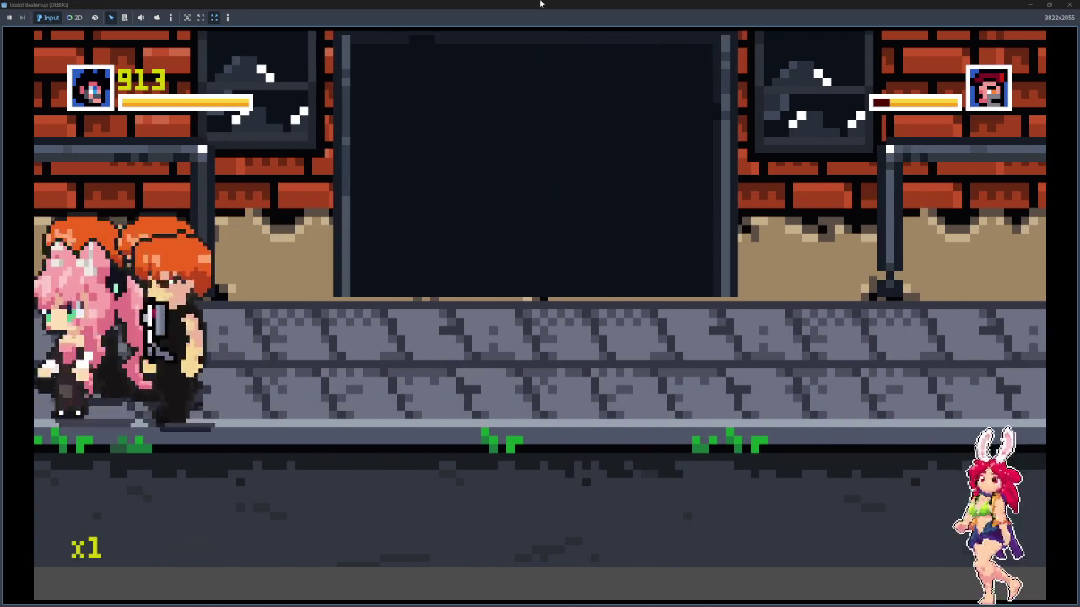
key(Down)
key(Right)
key(Up)
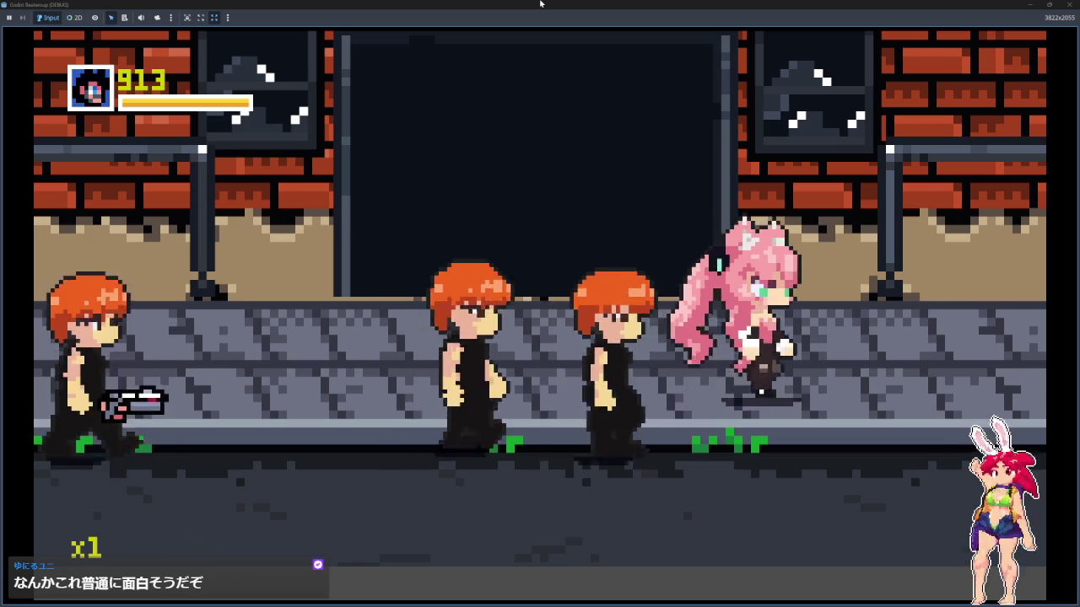
key(Left)
key(z)
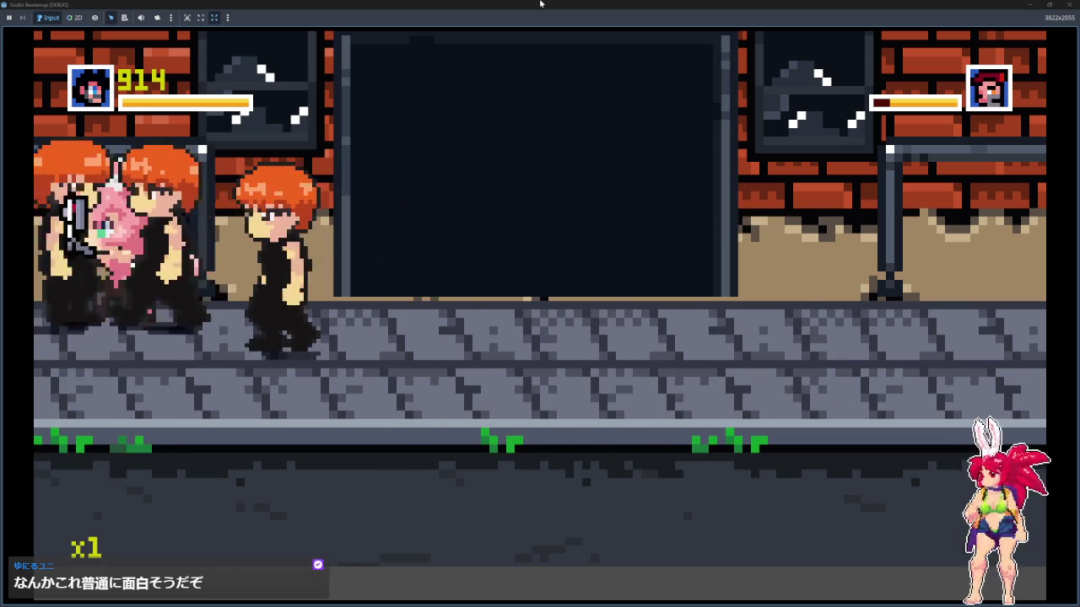
key(Right)
key(z)
key(z)
key(z)
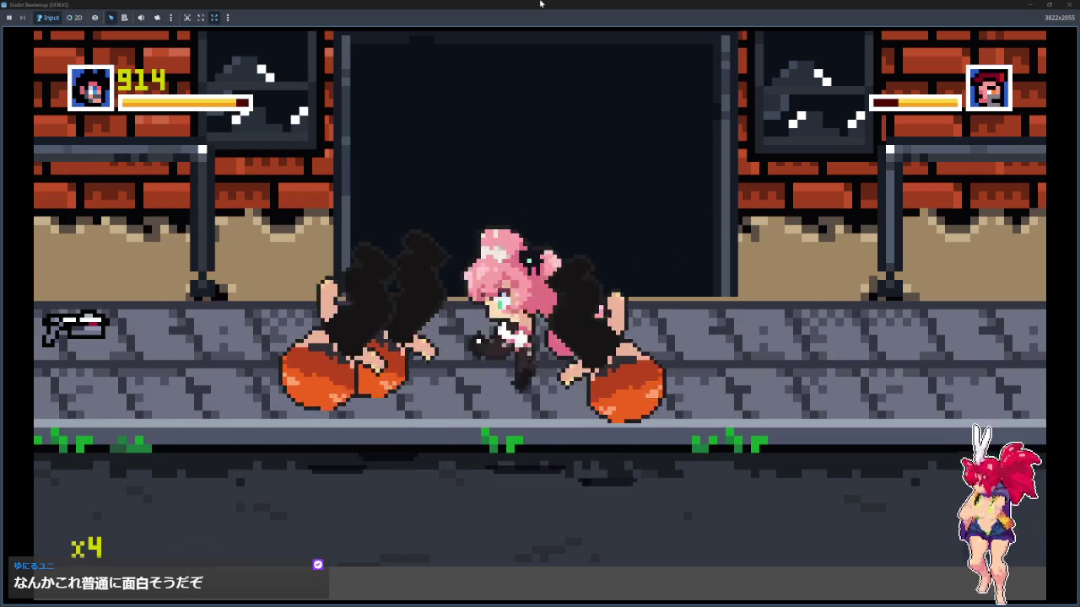
key(x)
Break free of an enemy grab and strike back at the blonde enemies.
key(Right)
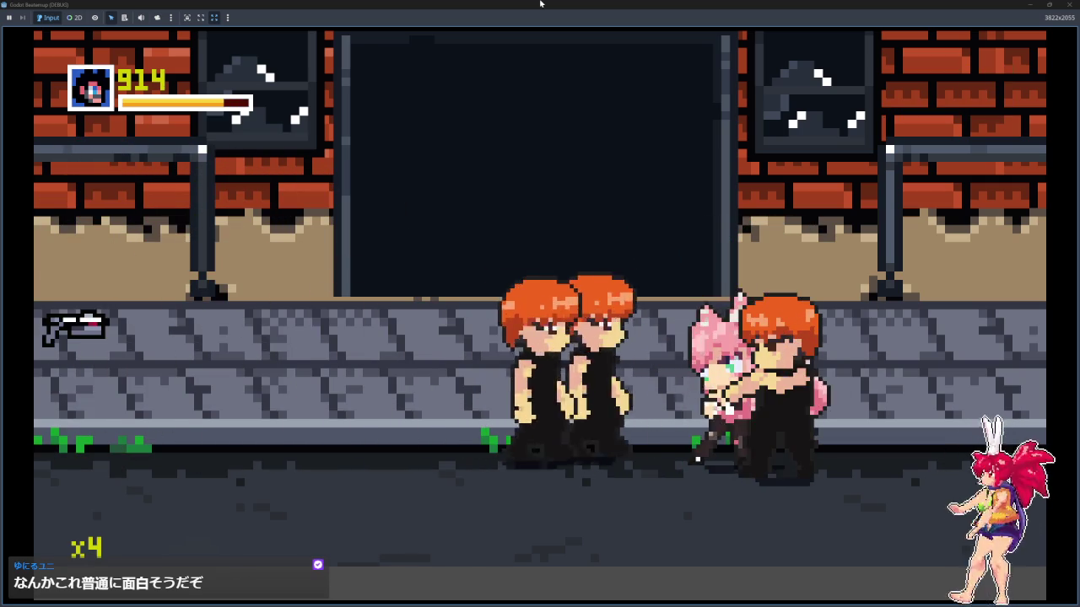
key(z)
key(z)
key(z)
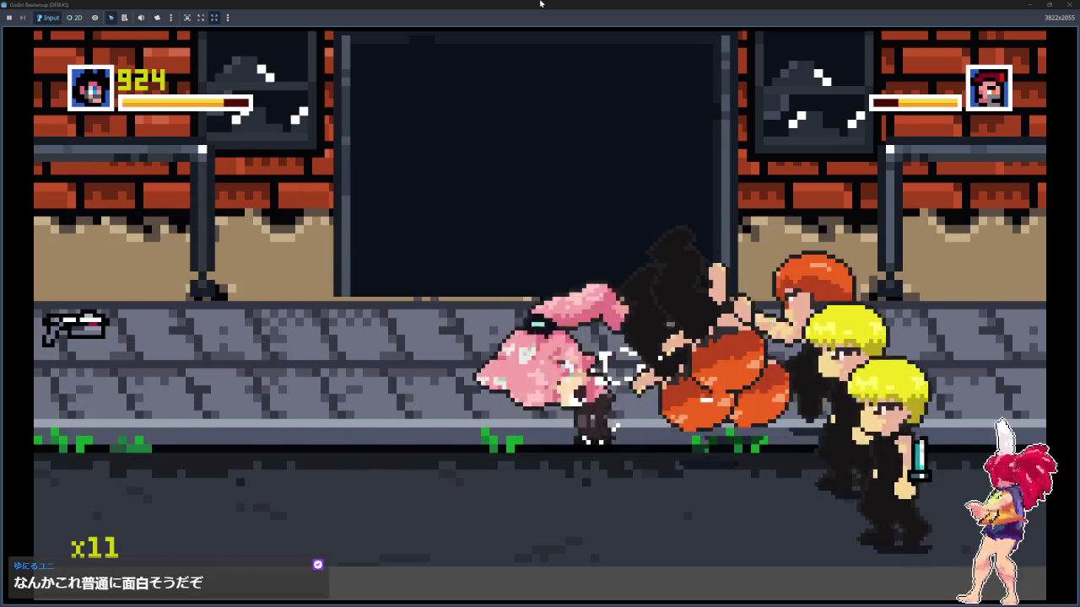
key(Right)
key(z)
key(z)
key(z)
key(Left)
key(Left)
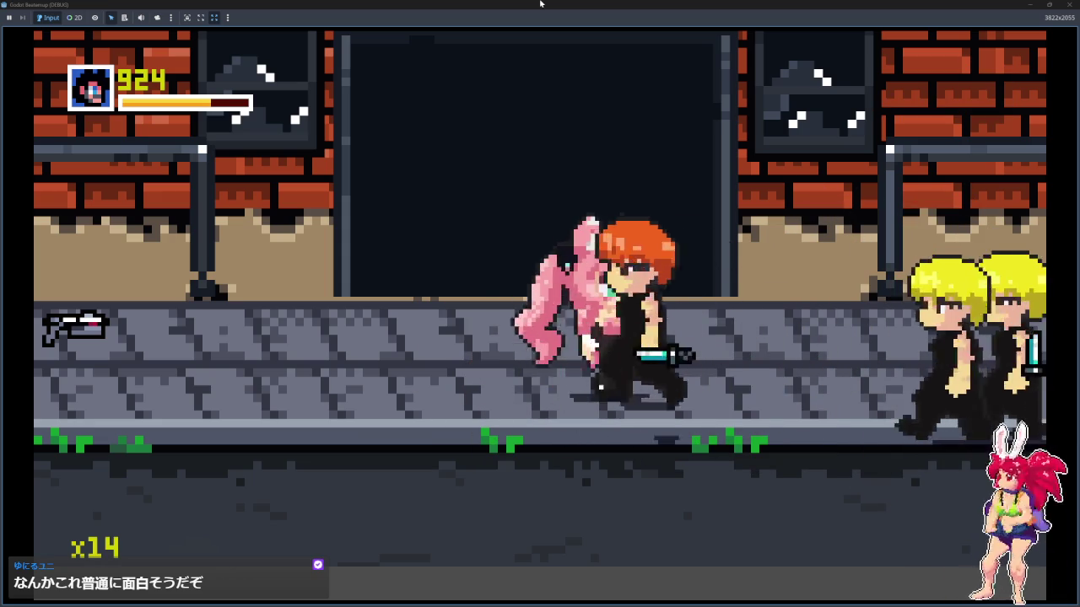
key(Right)
key(z)
key(z)
key(z)
Walk left through the enemy group, hitting the blonde enemies with Z.
key(z)
key(Left)
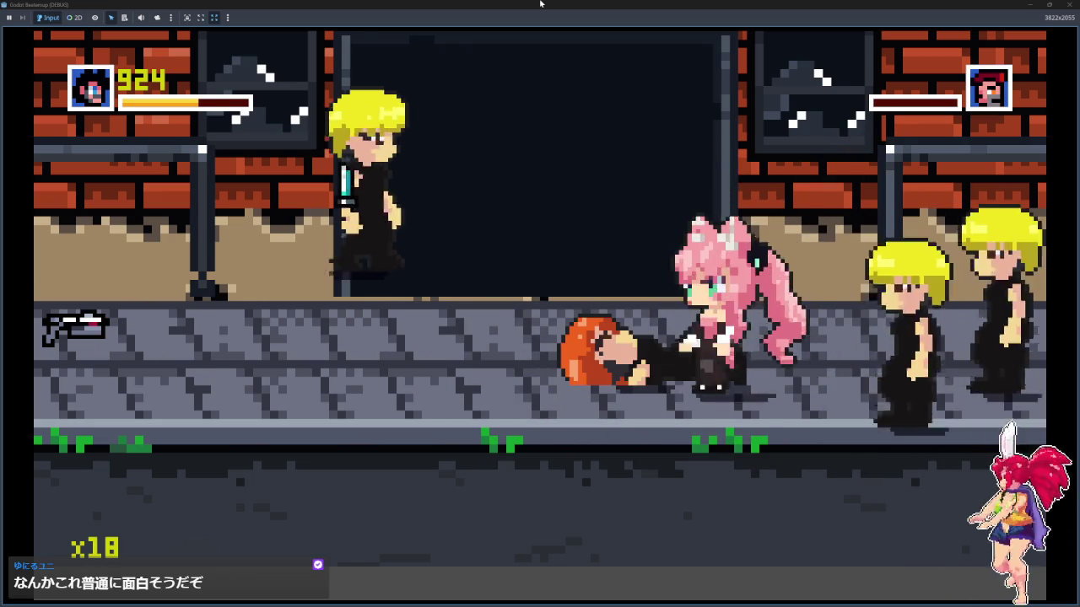
key(Left)
key(Left)
key(z)
key(Right)
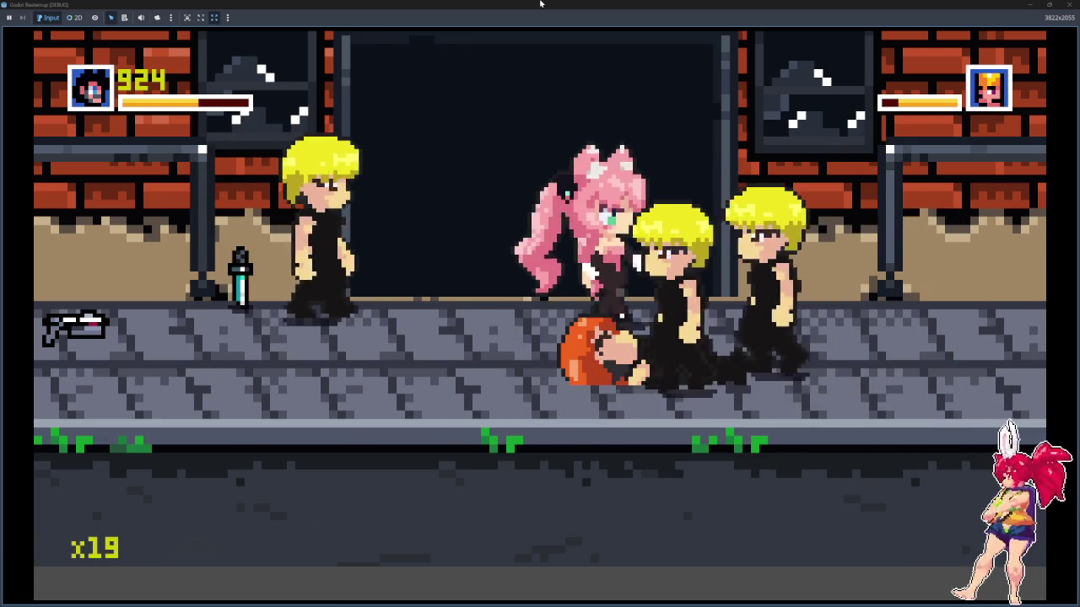
key(Down)
key(Left)
key(z)
key(z)
key(z)
key(Left)
key(z)
key(z)
key(z)
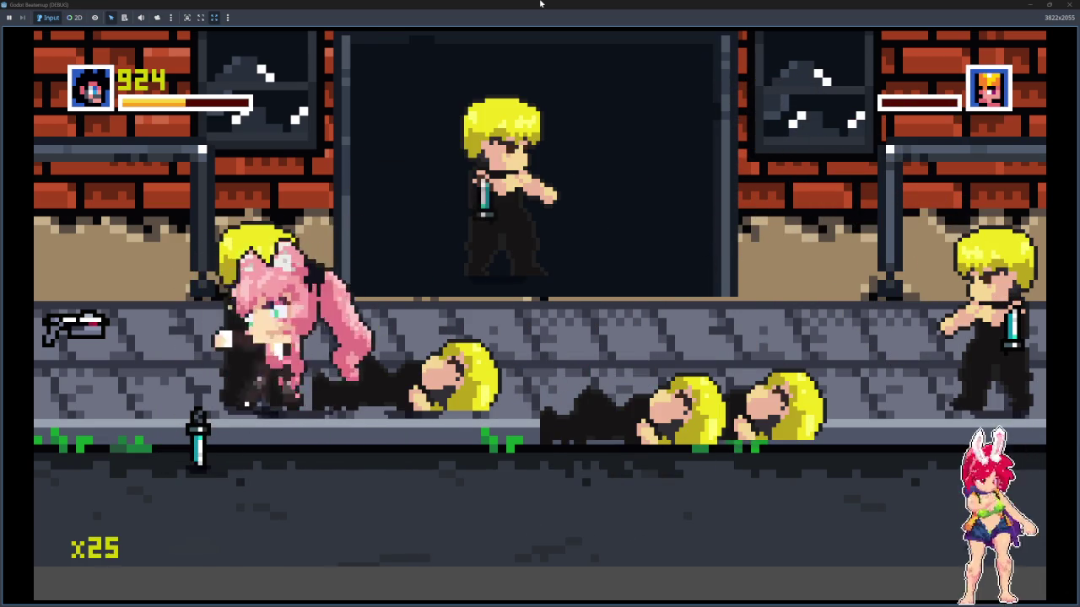
key(z)
Move up the street and knock down one of the blonde enemies.
key(Left)
key(Up)
key(Left)
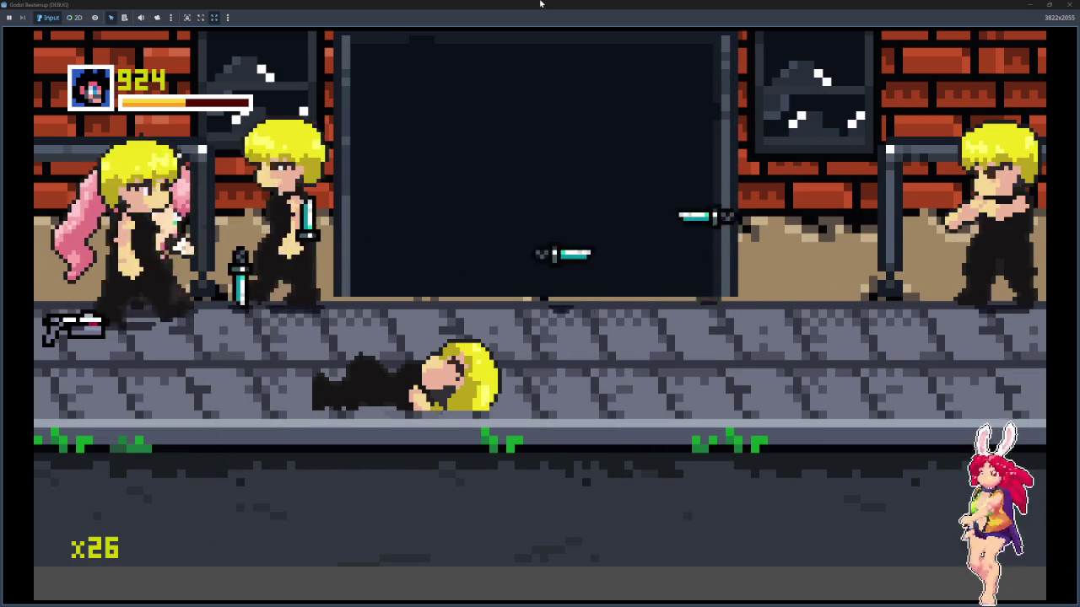
key(z)
key(Down)
key(z)
key(z)
key(Right)
key(Up)
key(z)
key(z)
key(Right)
Attack the green and blonde enemies, then jump right and hit the green-haired enemy.
key(Left)
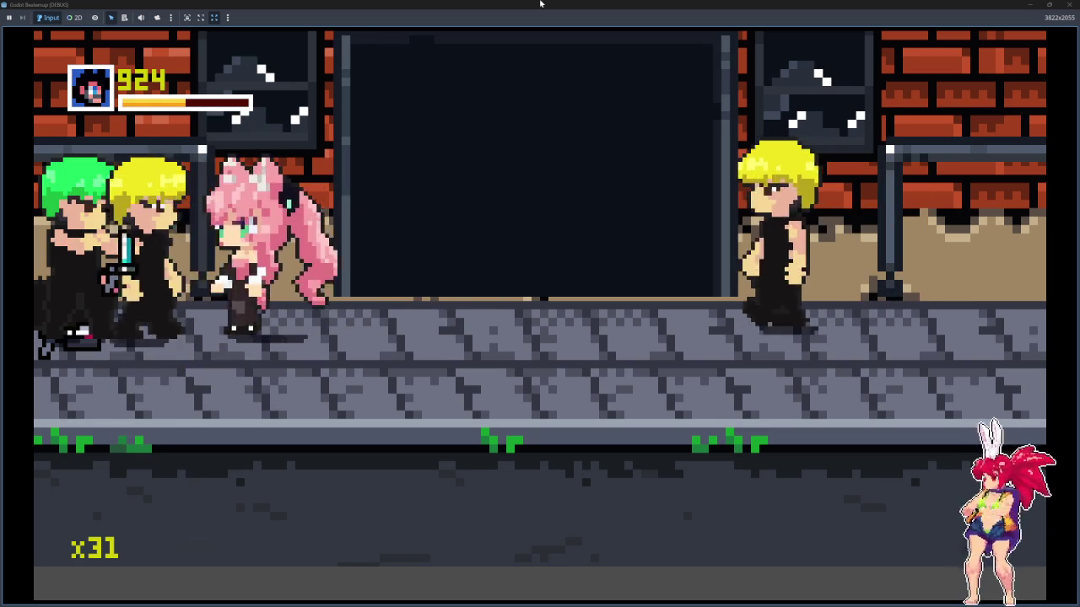
key(z)
key(z)
key(z)
key(Right)
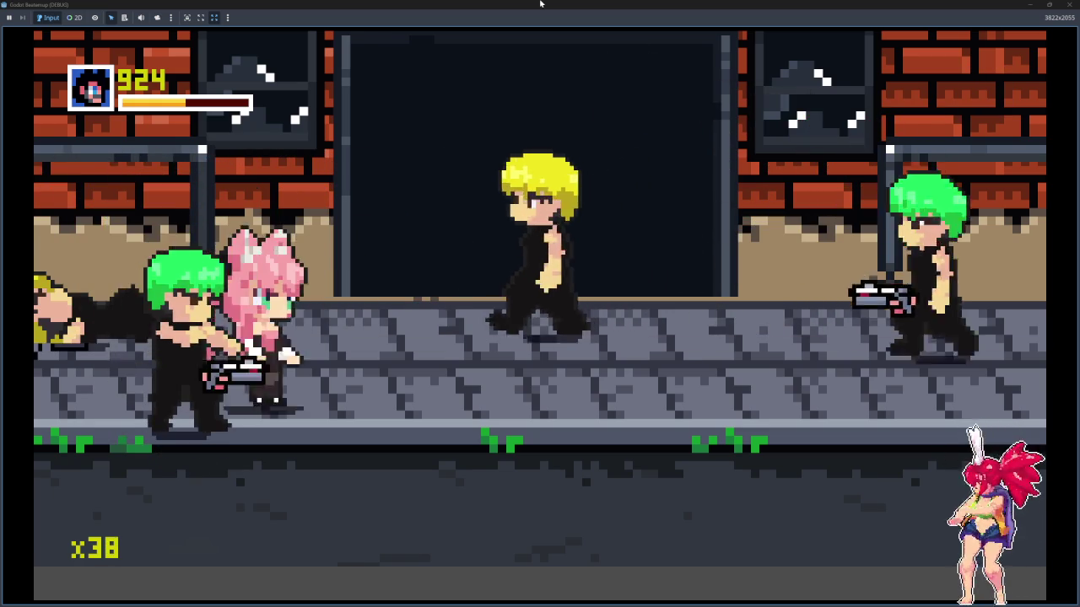
key(z)
key(Left)
key(z)
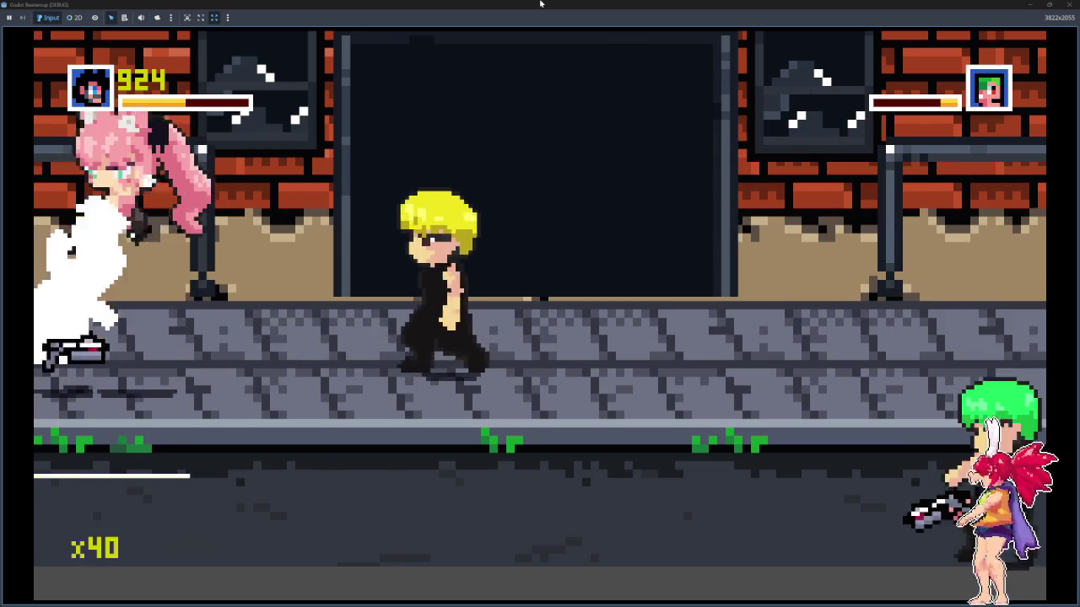
key(Right)
key(x)
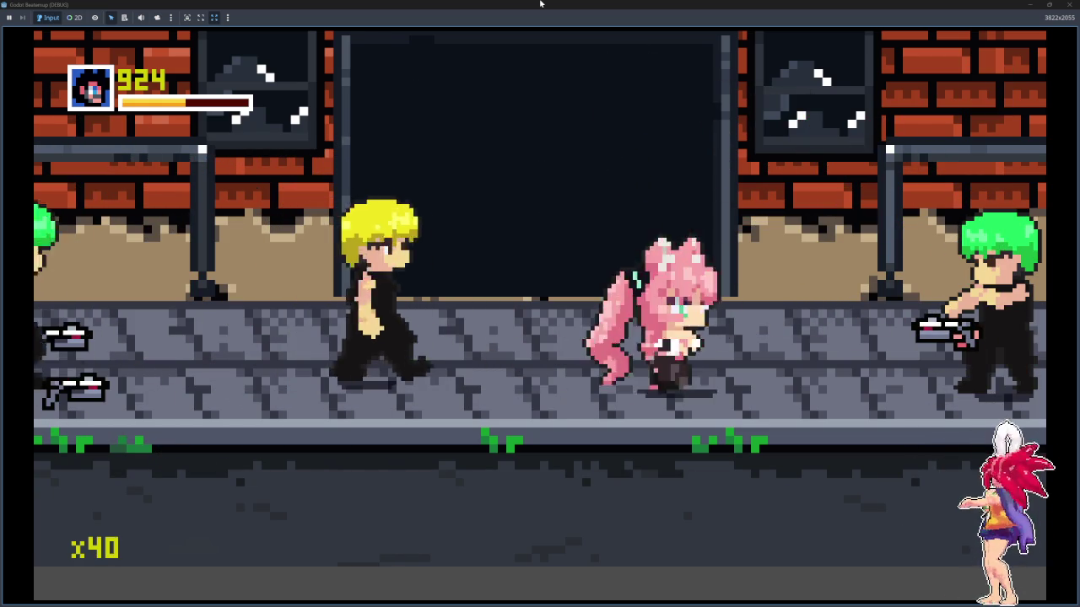
key(Right)
key(x)
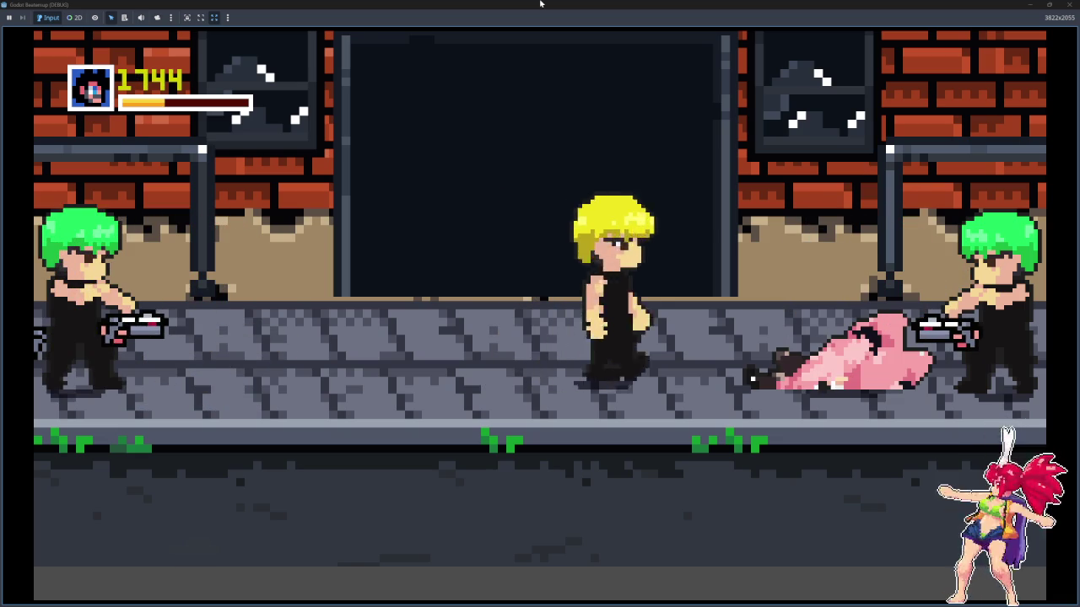
key(Right)
key(z)
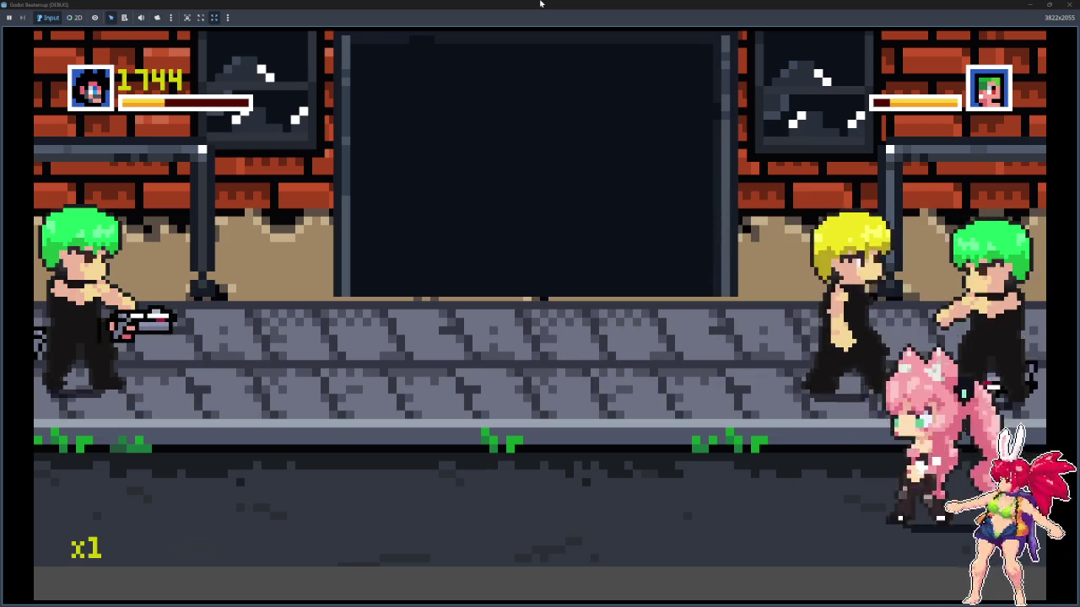
Keep fighting the green-haired enemy and knock down the two orange-haired enemies.
key(Left)
key(Left)
key(z)
key(z)
key(Up)
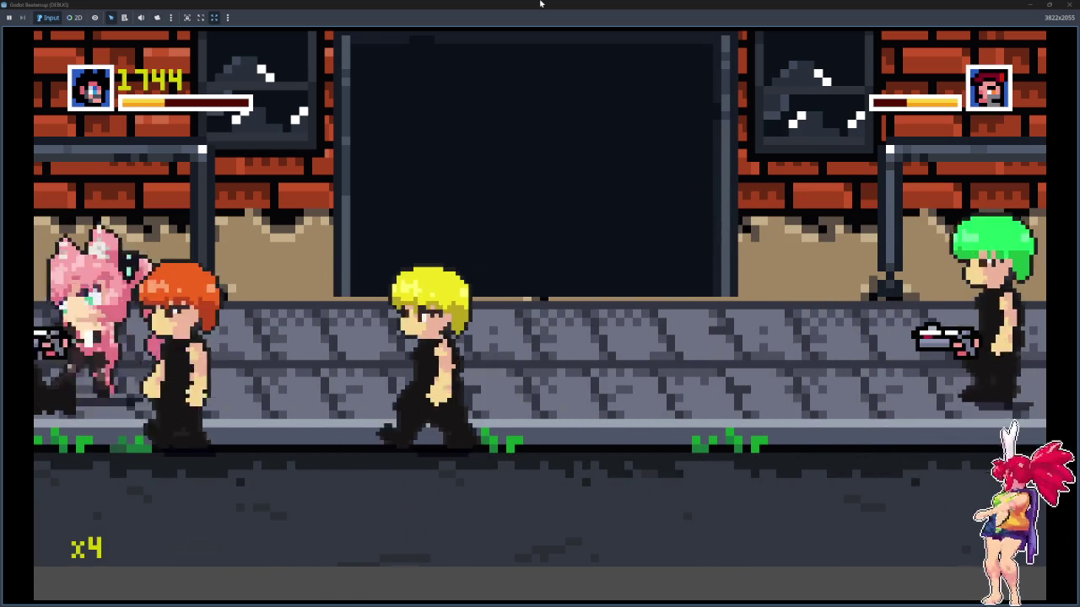
key(z)
key(z)
key(z)
key(z)
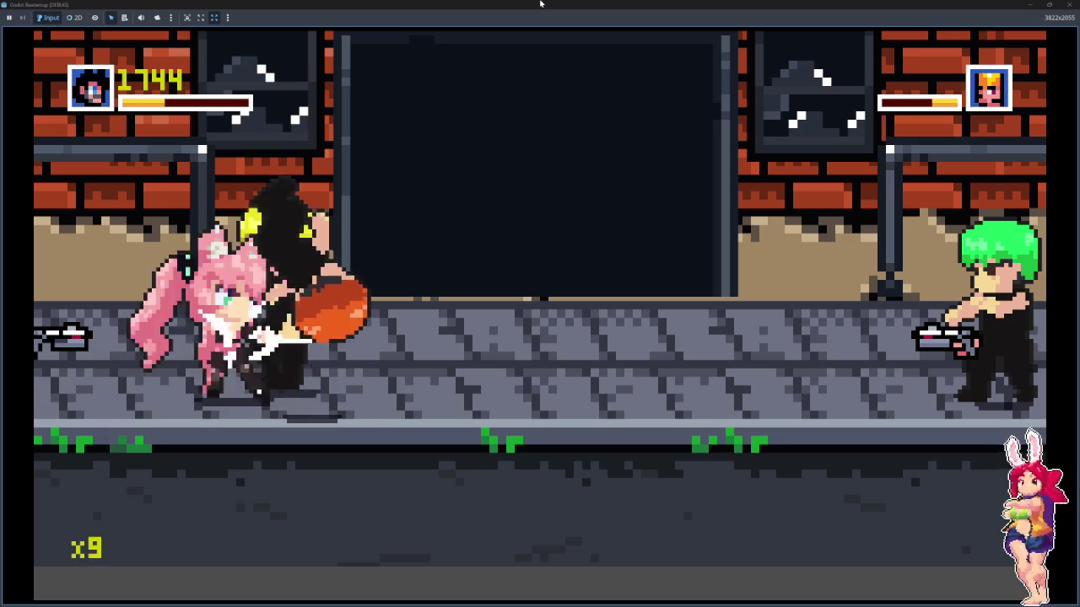
key(z)
key(Right)
key(z)
key(z)
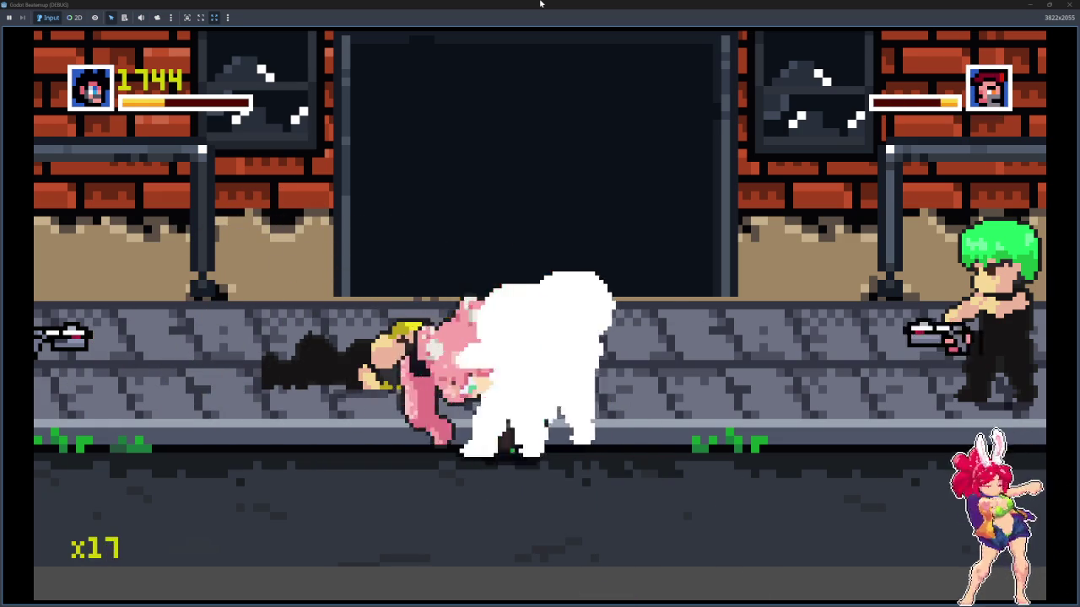
key(z)
key(Up)
key(Right)
key(z)
key(Left)
Grab the dropped gun, finish off the green-haired enemy, and walk right to the BAR sign.
key(Left)
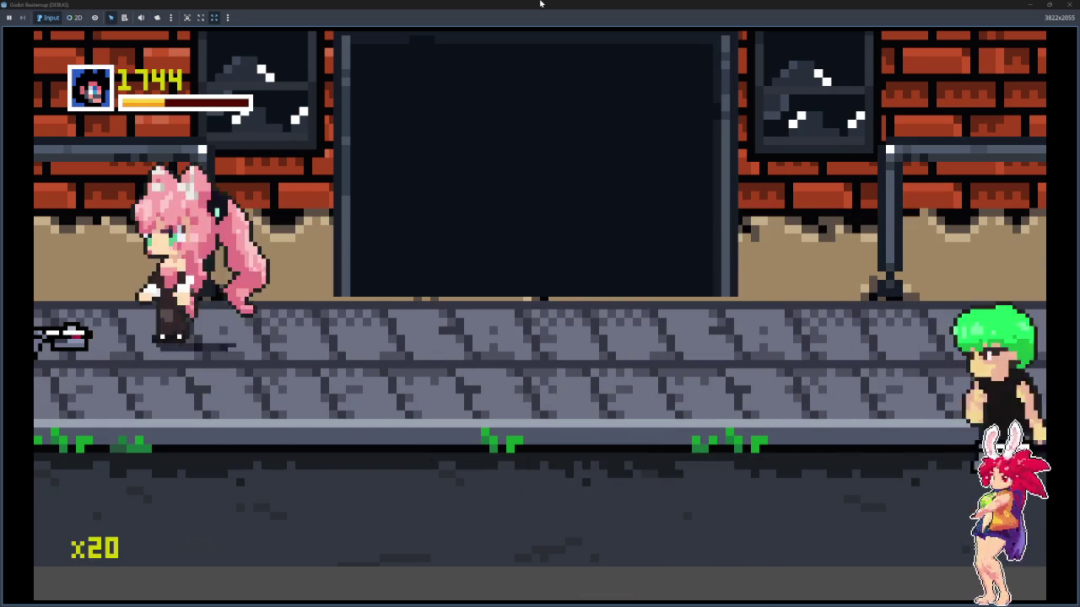
key(z)
key(Right)
key(z)
key(z)
key(Right)
key(Down)
key(Left)
key(Up)
key(Right)
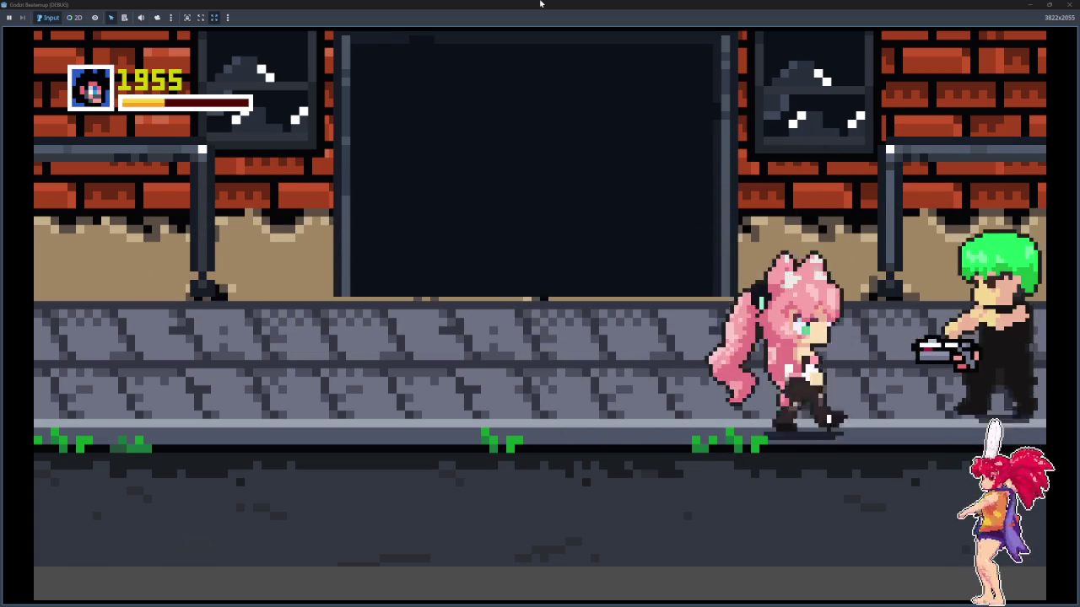
key(Up)
key(Right)
key(Right)
key(z)
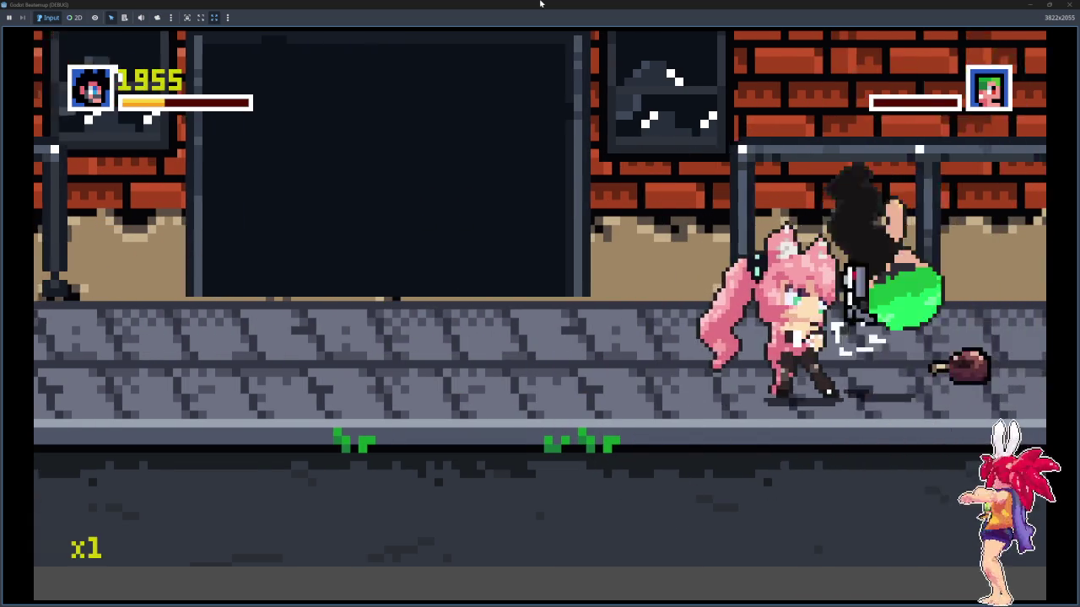
key(Left)
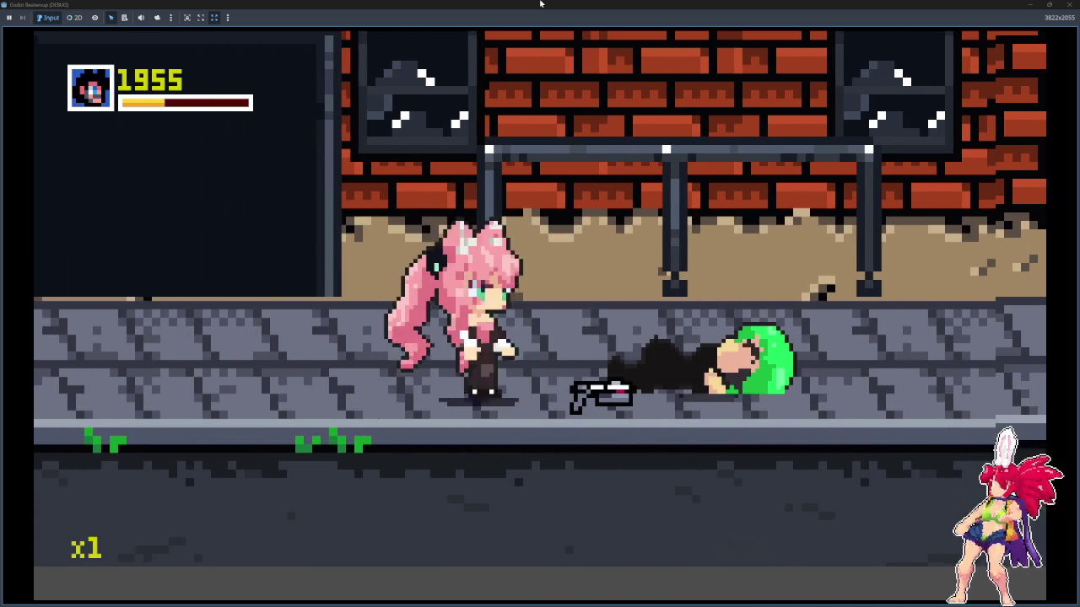
key(Right)
key(Left)
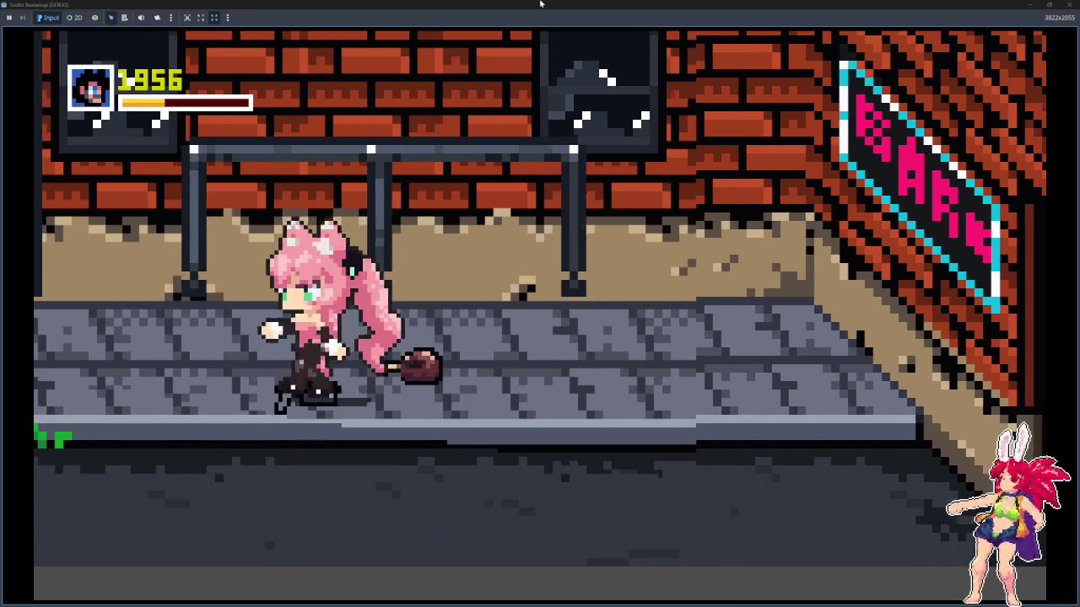
Walk along the sidewalk to the BAR door and knock the dark-haired brawler flying.
key(Left)
key(Up)
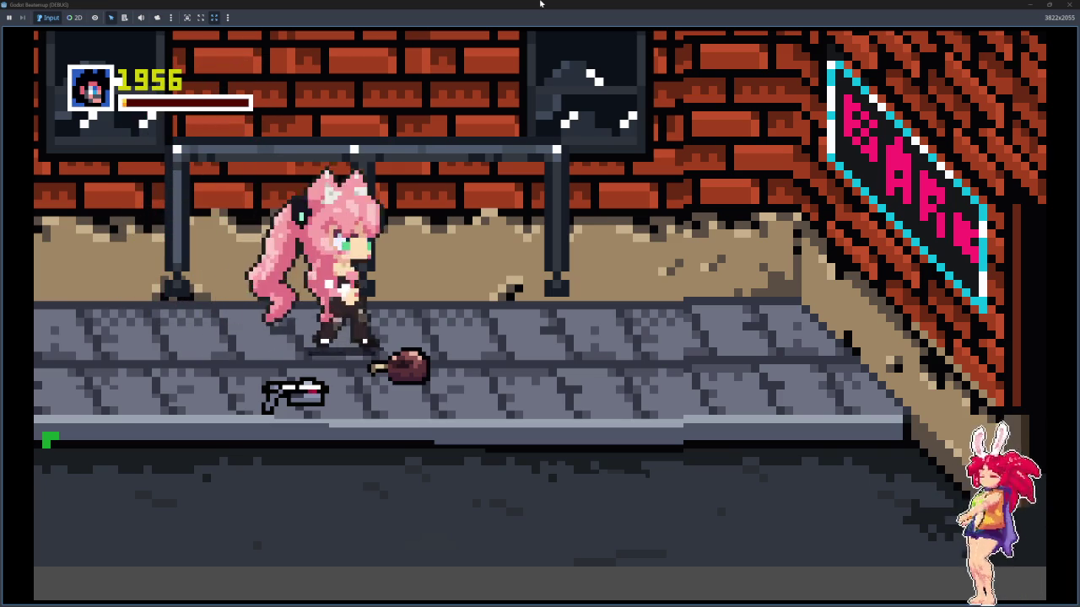
key(Right)
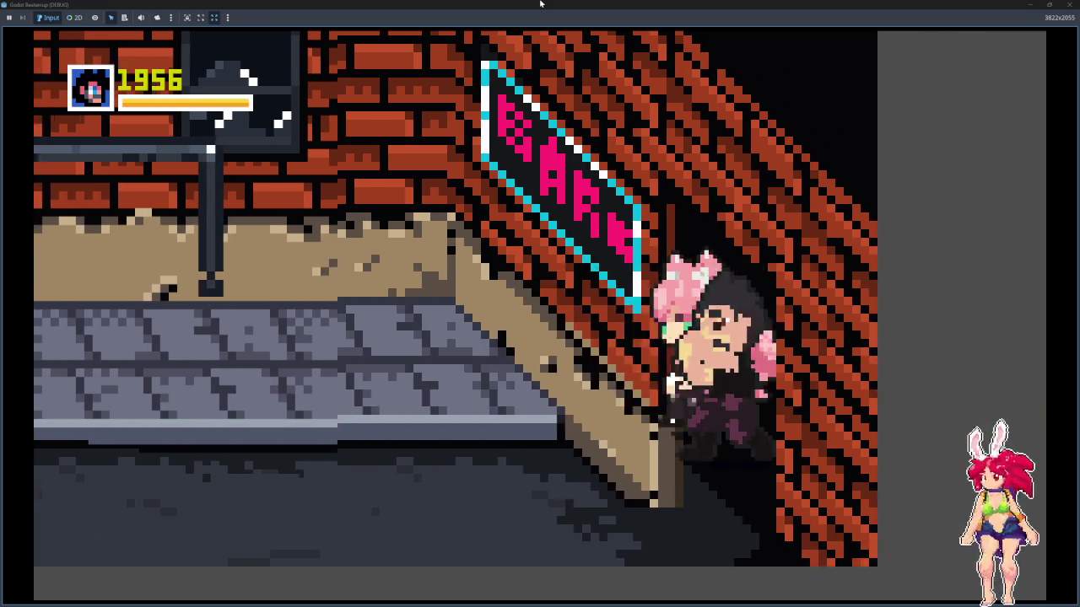
key(Left)
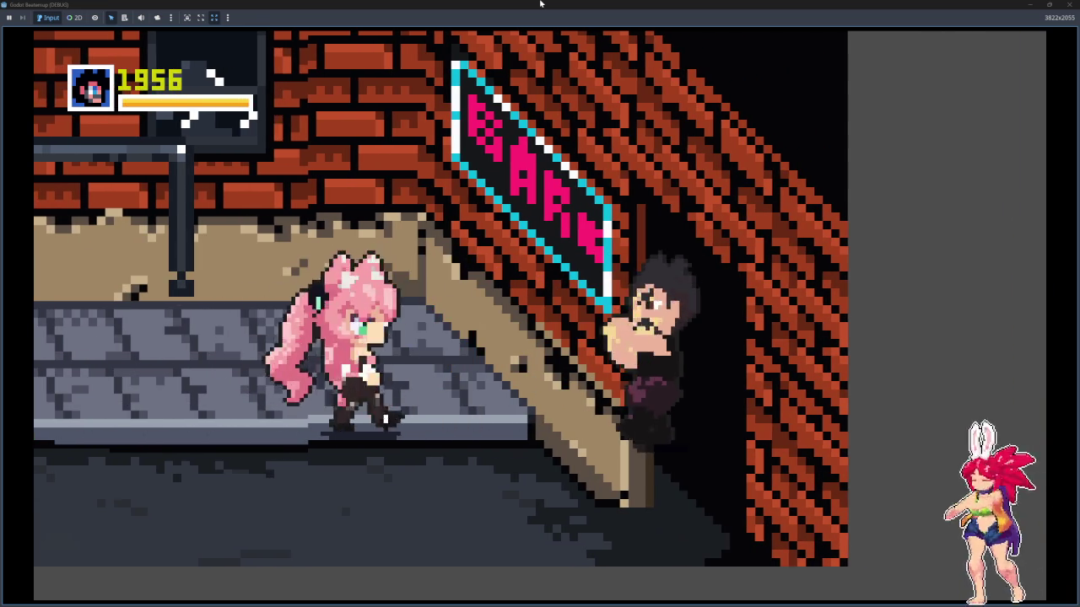
key(Left)
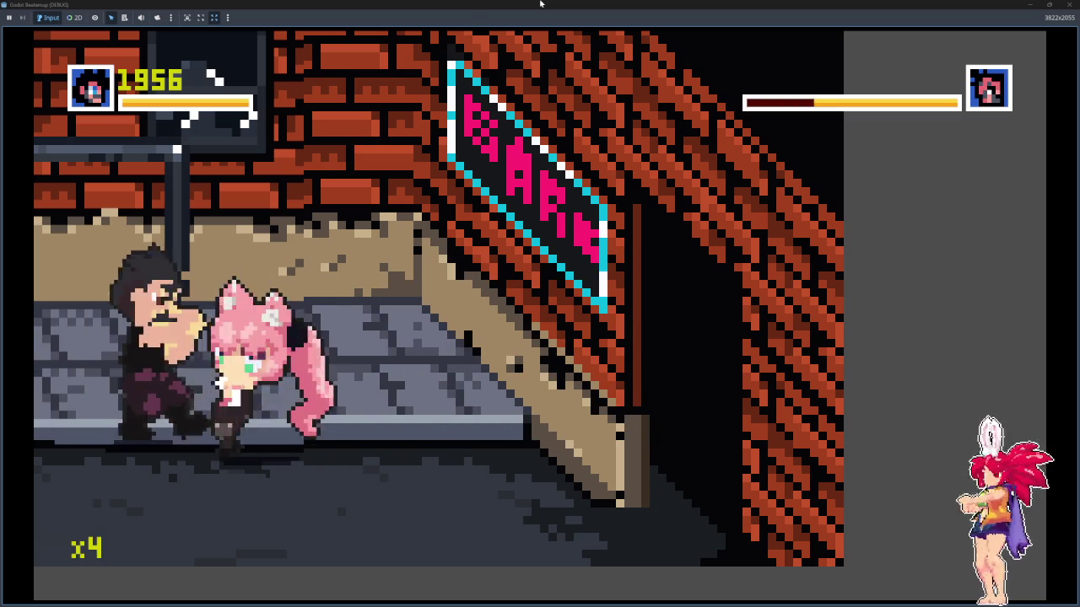
key(Right)
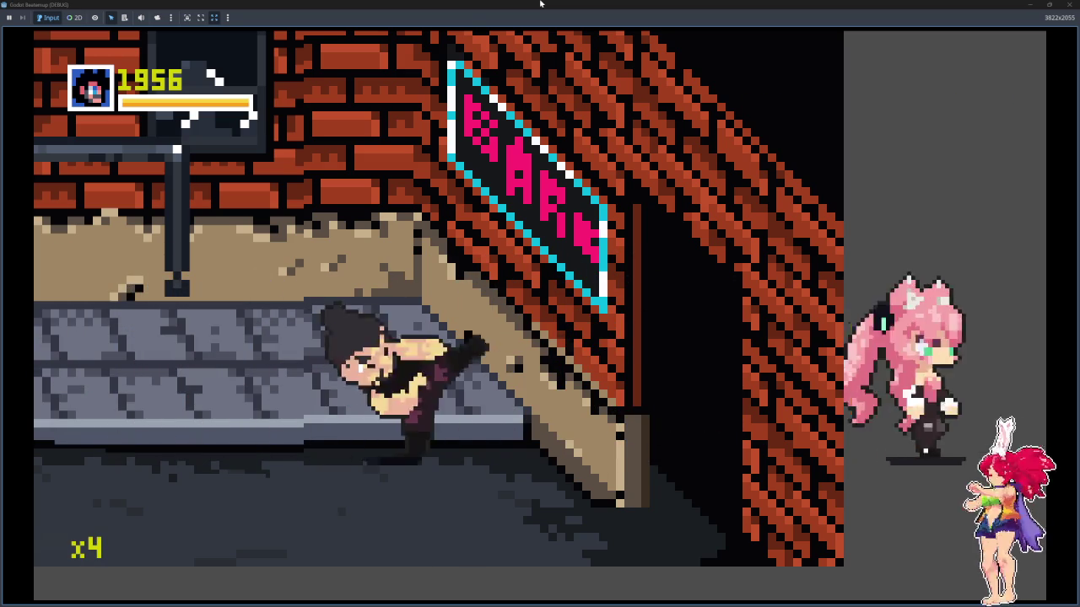
key(Left)
key(Right)
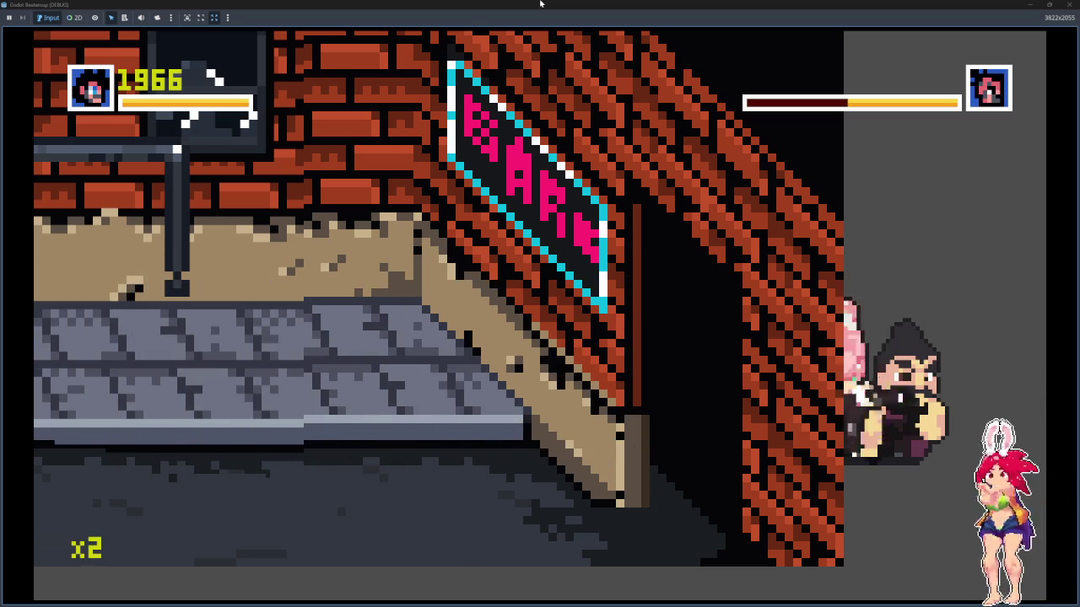
Chase down the dark-haired brawler and finish him off to clear the street stage.
key(Left)
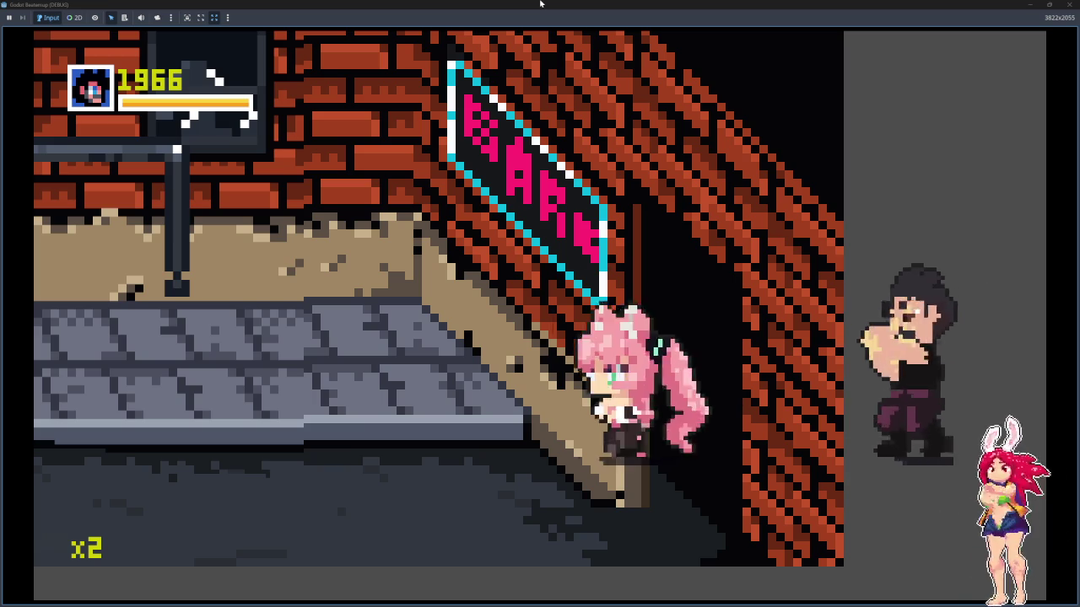
key(Up)
key(Right)
key(Left)
key(j)
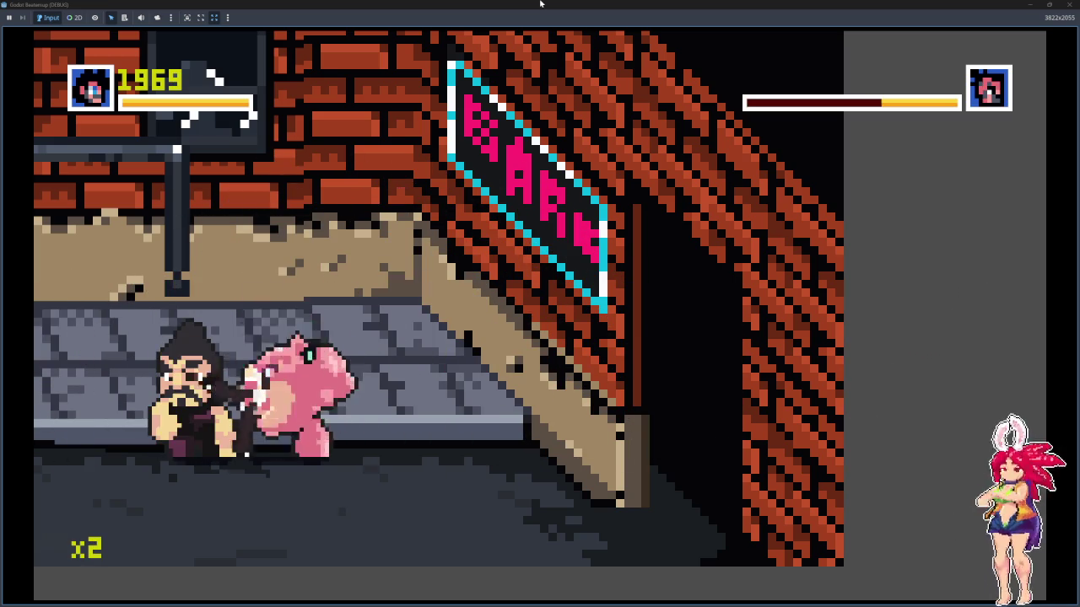
key(Right)
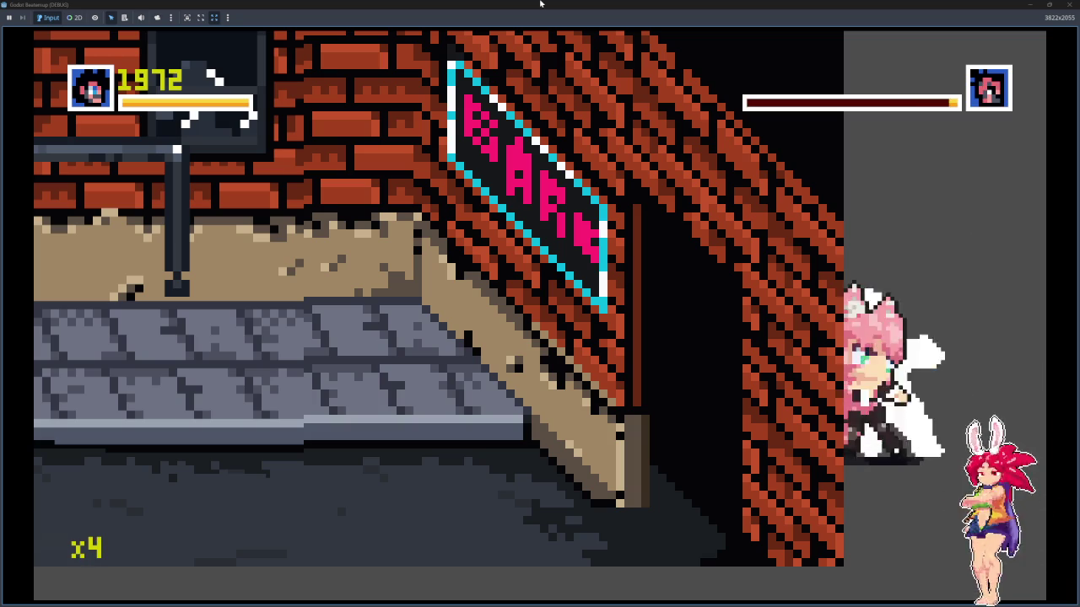
key(Left)
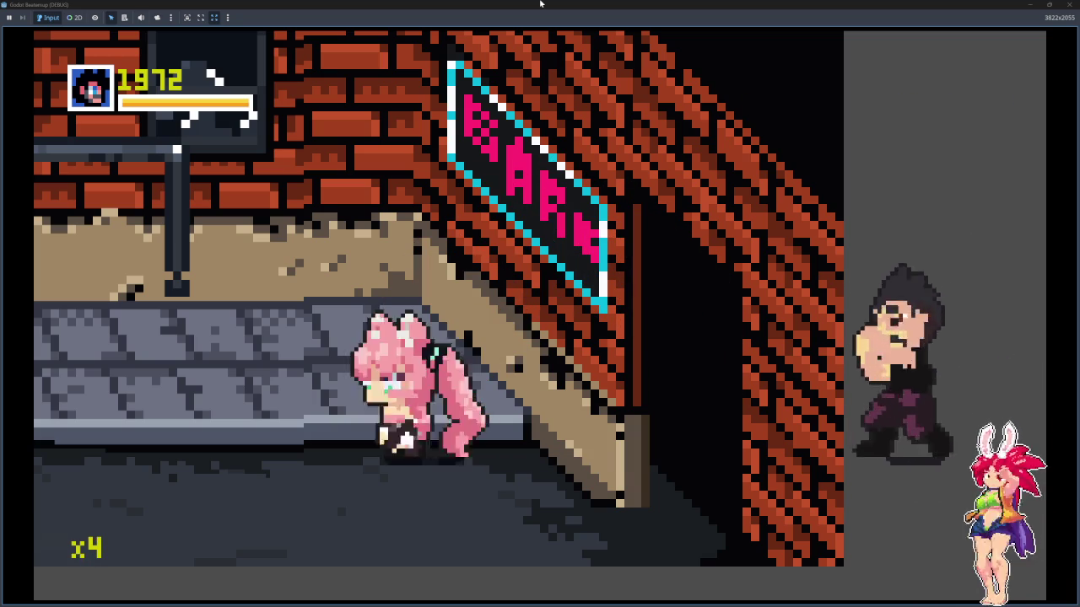
key(Left)
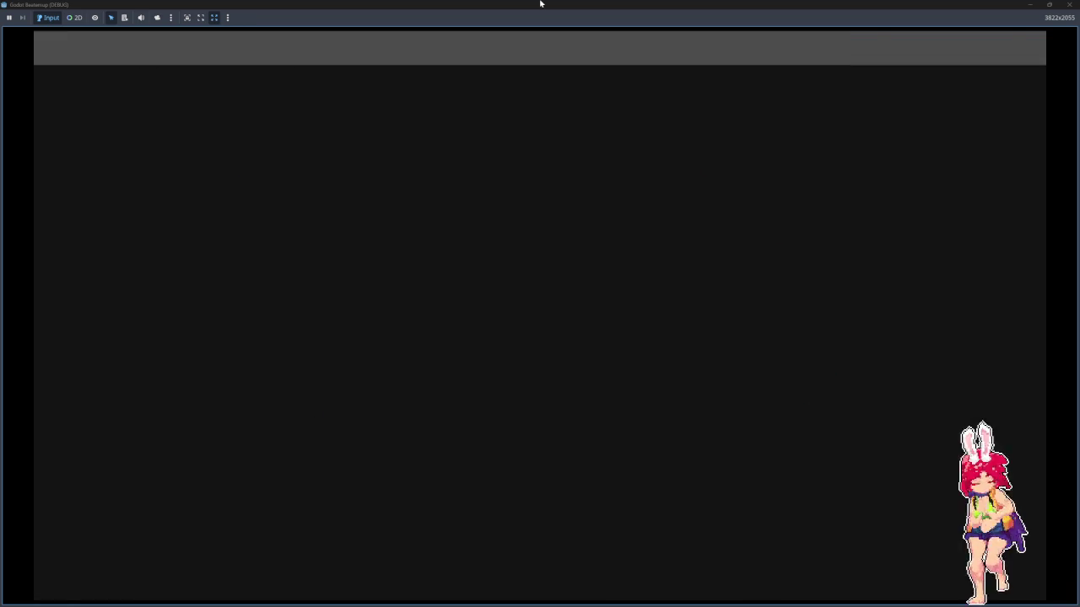
Close in on the first green-haired enemy and hit it repeatedly to start a combo.
key(Left)
key(Up)
key(j)
key(j)
key(j)
key(j)
key(Down)
key(Left)
key(j)
key(j)
key(j)
key(Right)
key(Up)
key(Right)
key(j)
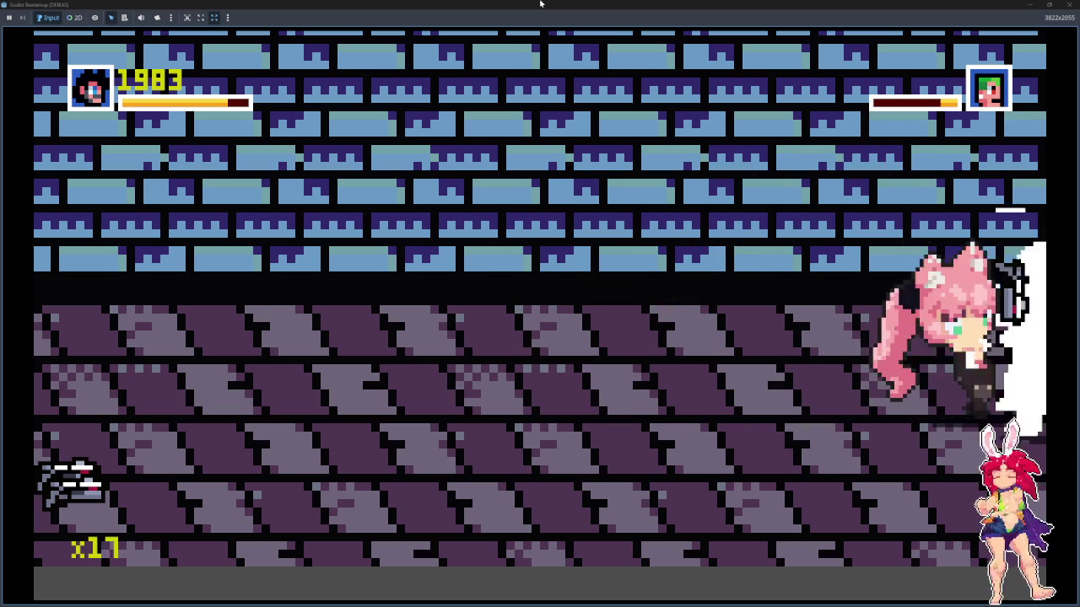
Knock down both green-haired enemies with the special attack, then hit the next one.
key(Left)
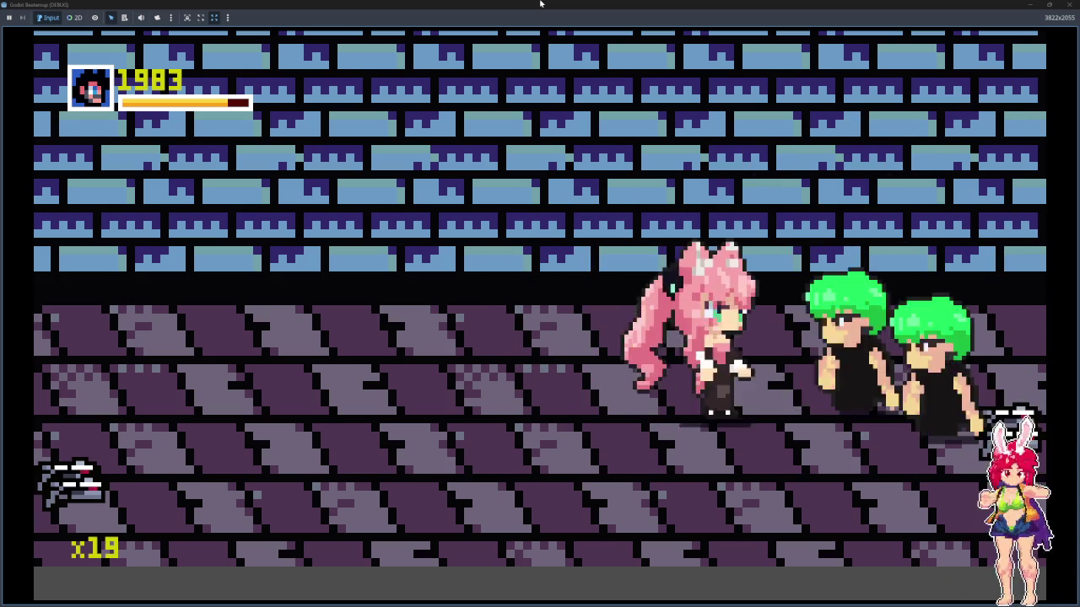
key(j)
key(Up)
key(Right)
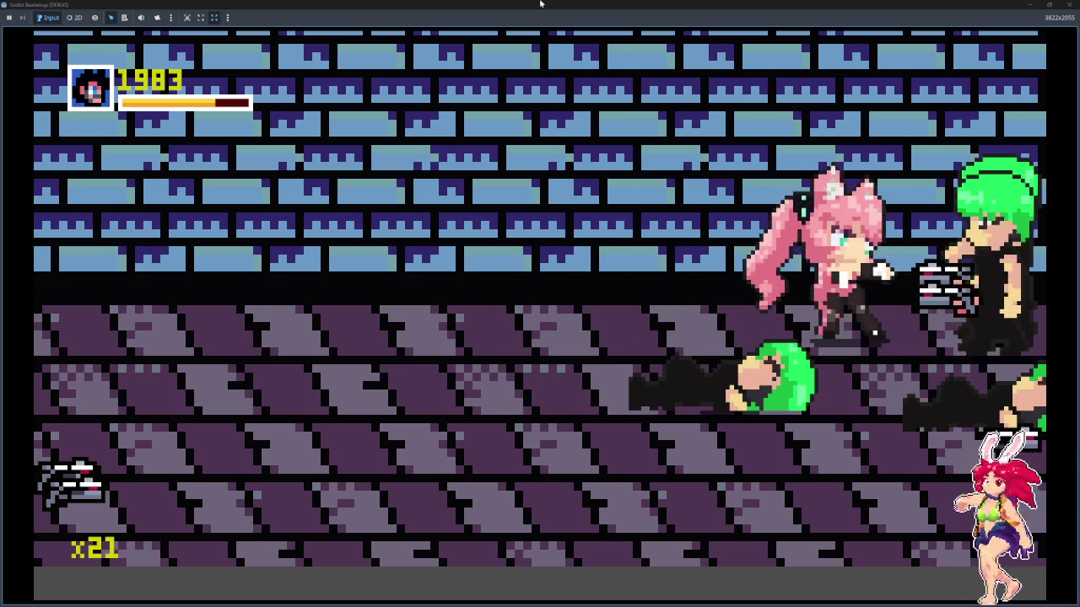
key(j)
key(j)
key(Down)
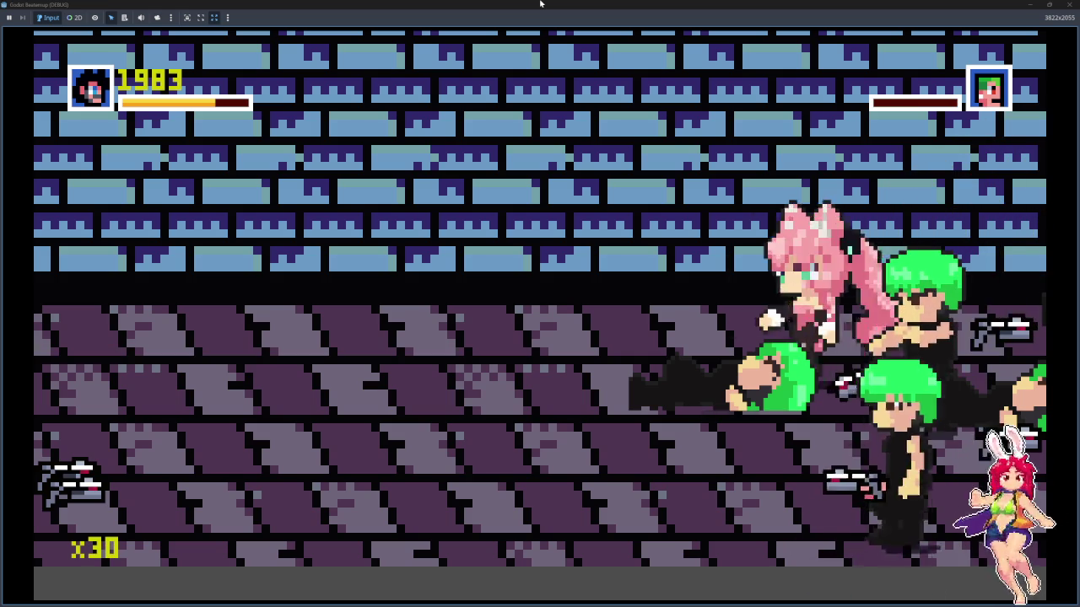
Drain the last green-haired enemy's health and knock it down.
key(j)
key(j)
key(Left)
key(Right)
key(j)
key(Left)
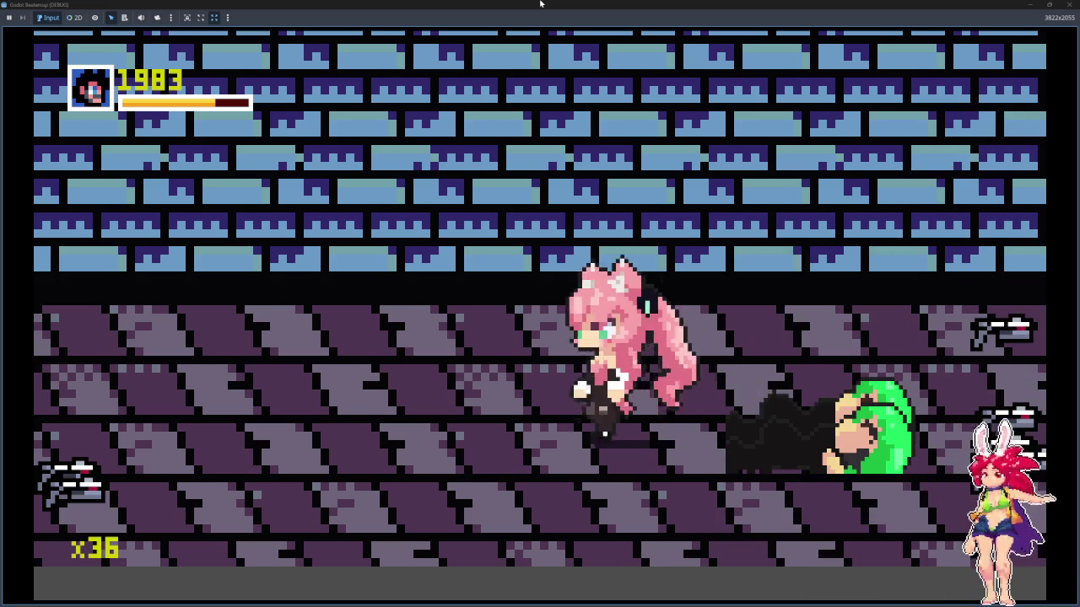
key(Right)
key(j)
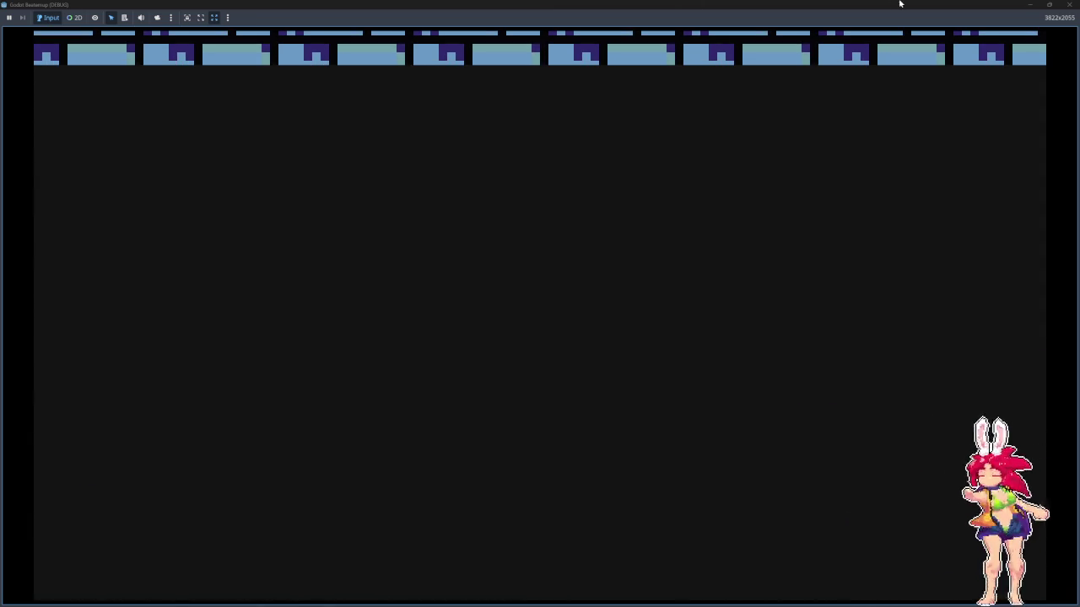
Close the debug game window and relaunch the project with F5.
click(1068, 5)
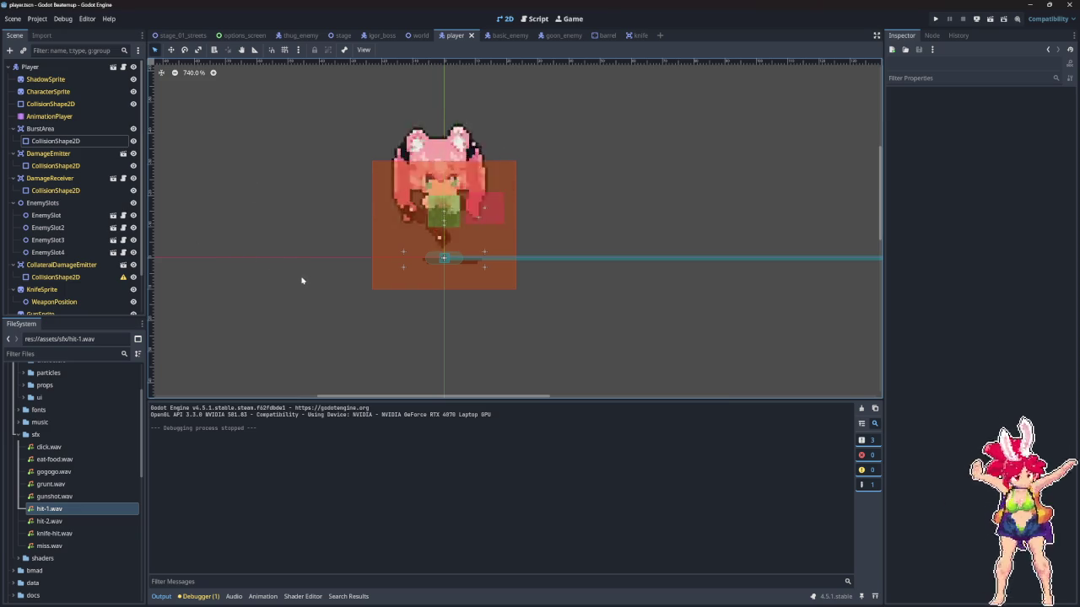
key(F5)
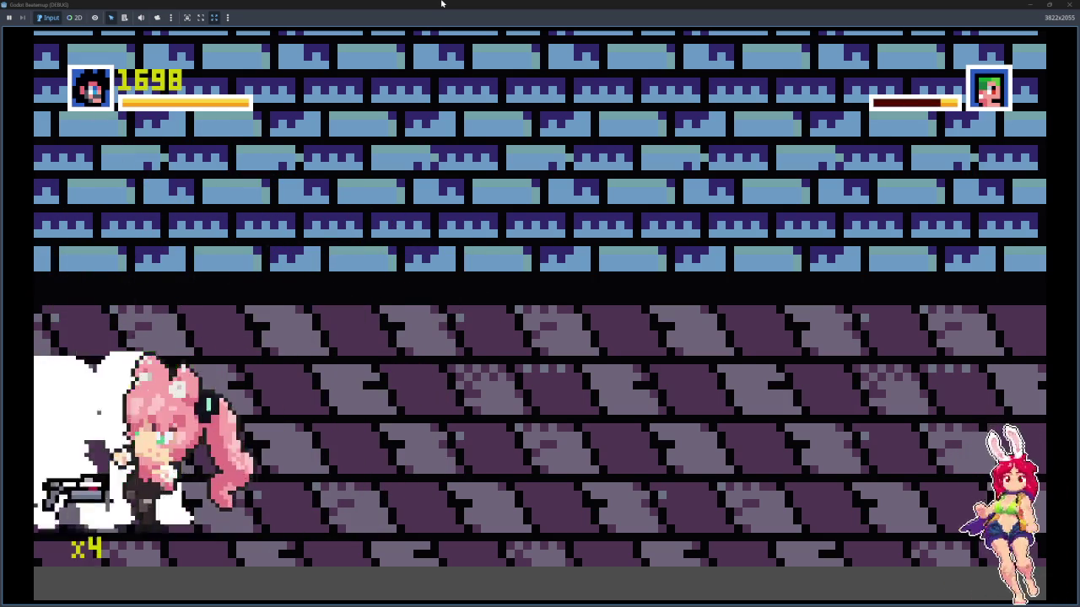
View the in-game OPTIONS screen, then close the debug window to return to the editor.
key(Escape)
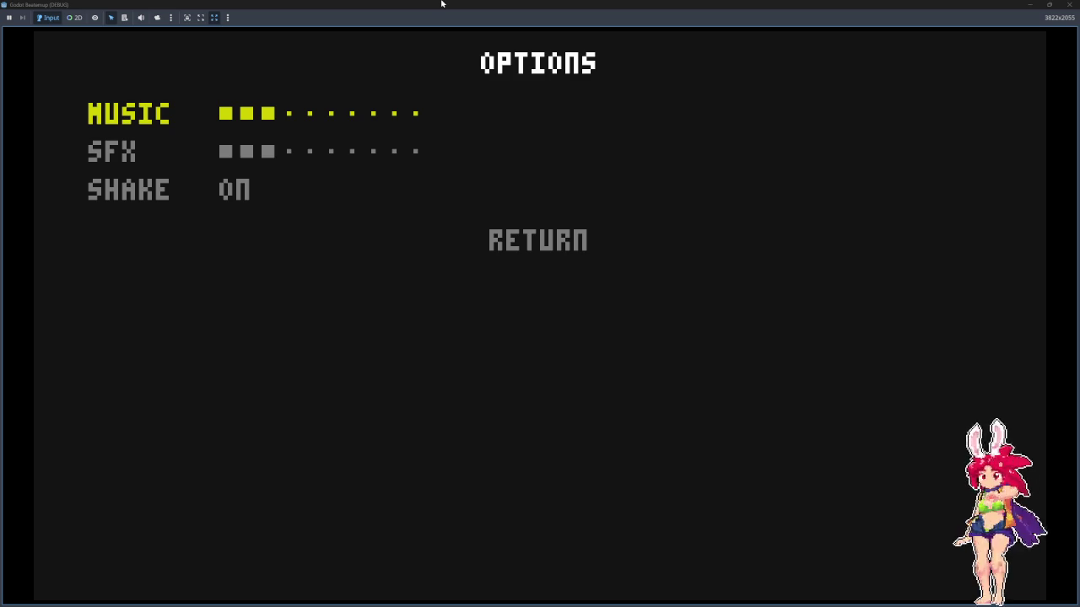
click(1072, 4)
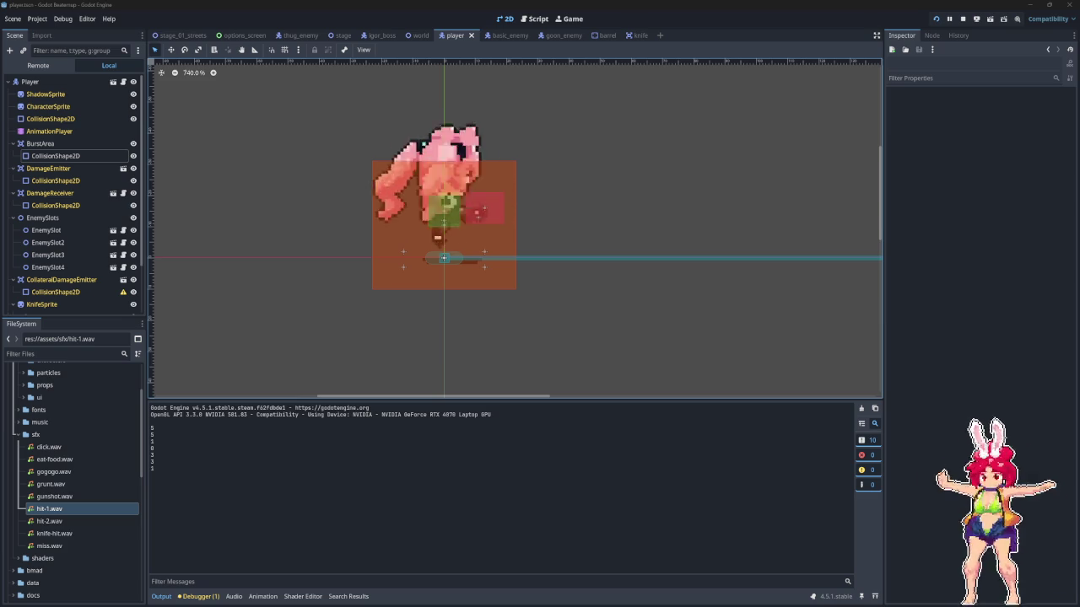
Bring up the game-feel demo, maximize the browser, and resume with plain visuals.
key(alt+Tab)
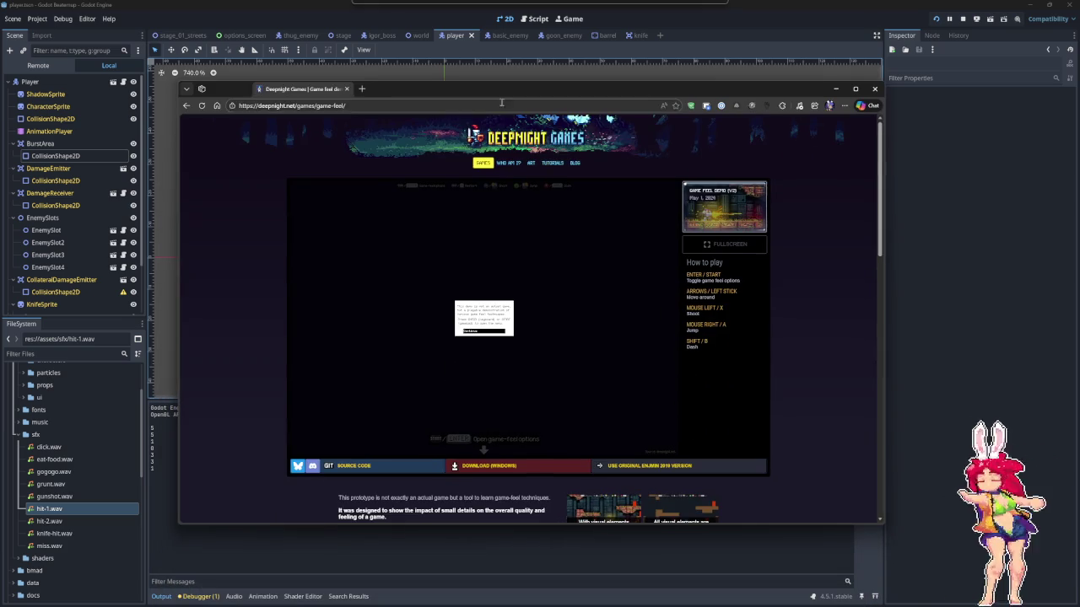
click(389, 107)
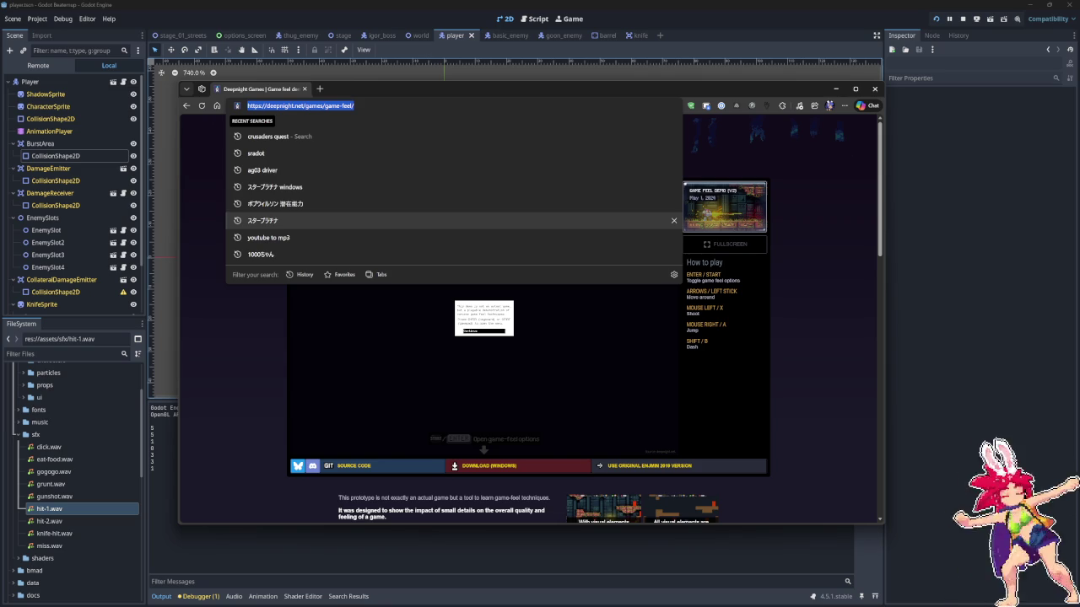
key(Escape)
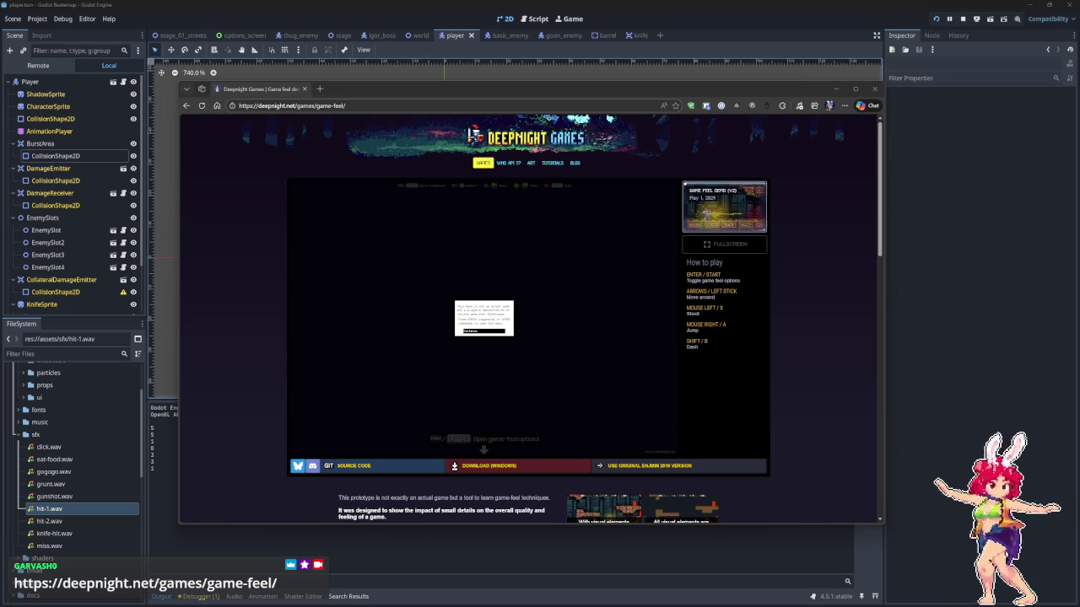
click(472, 332)
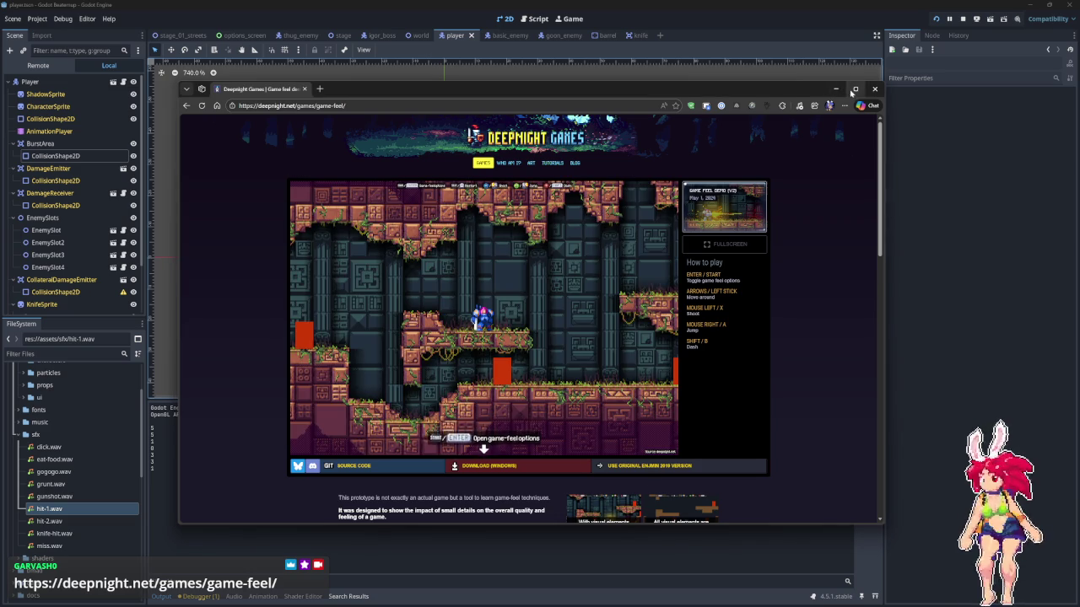
click(853, 89)
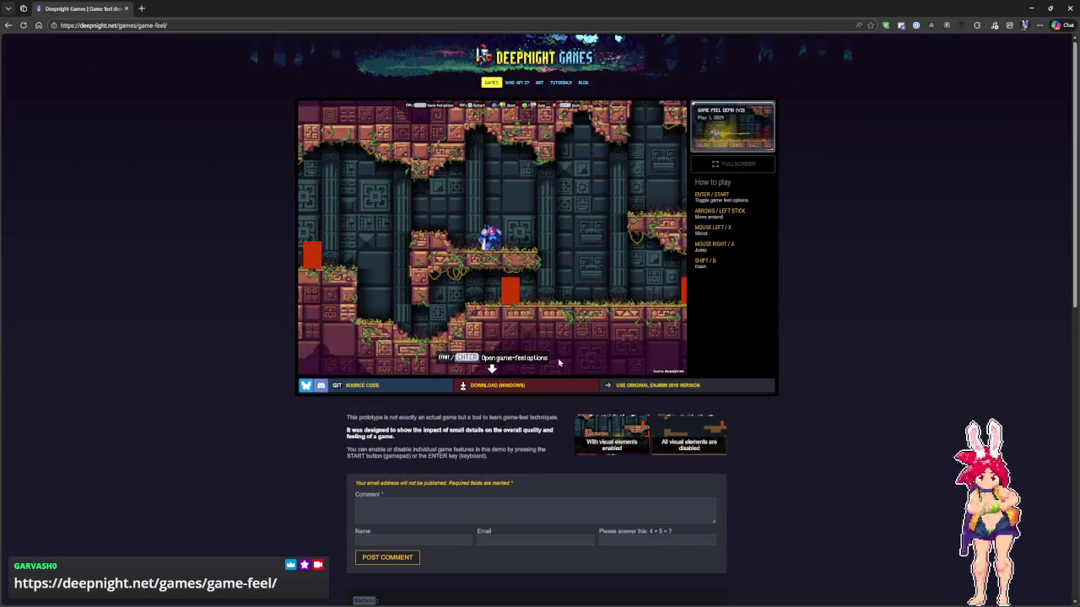
click(502, 351)
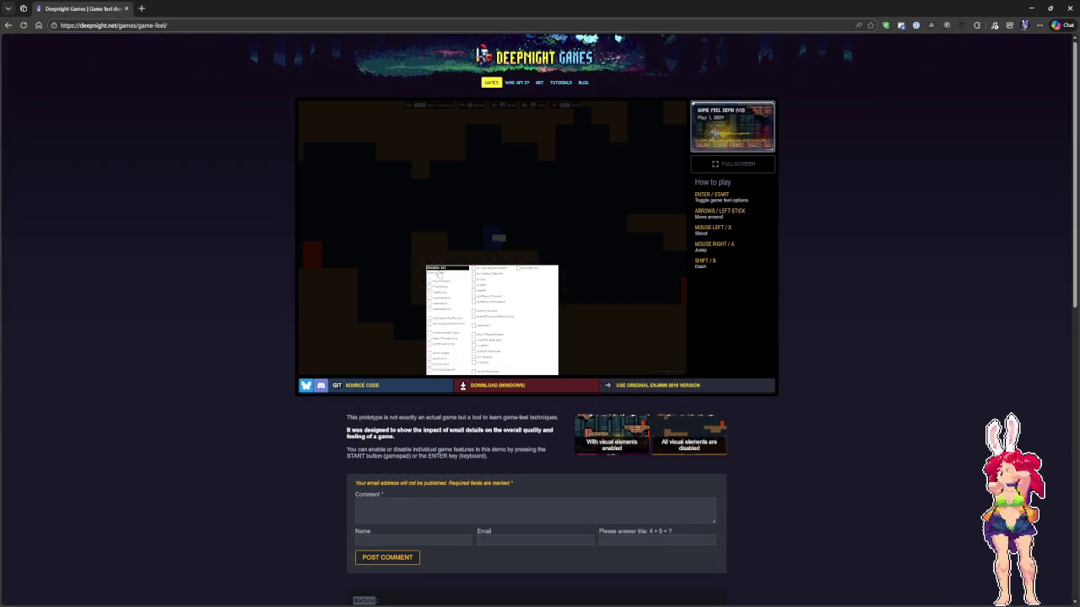
key(Return)
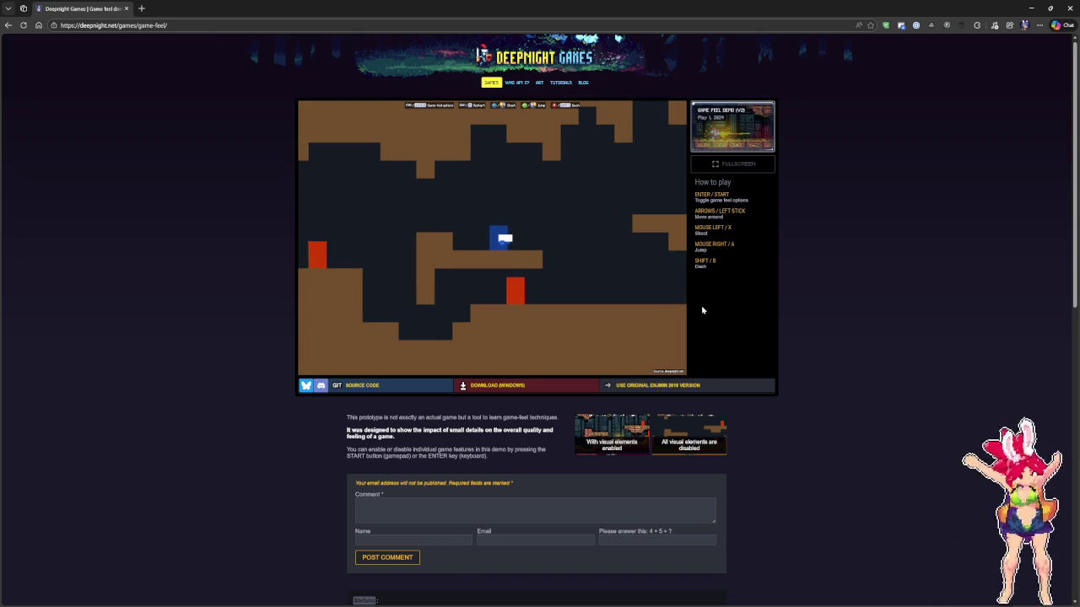
Run and jump through the level, shooting the enemies ahead.
key(Right)
key(Up)
key(Right)
key(Left)
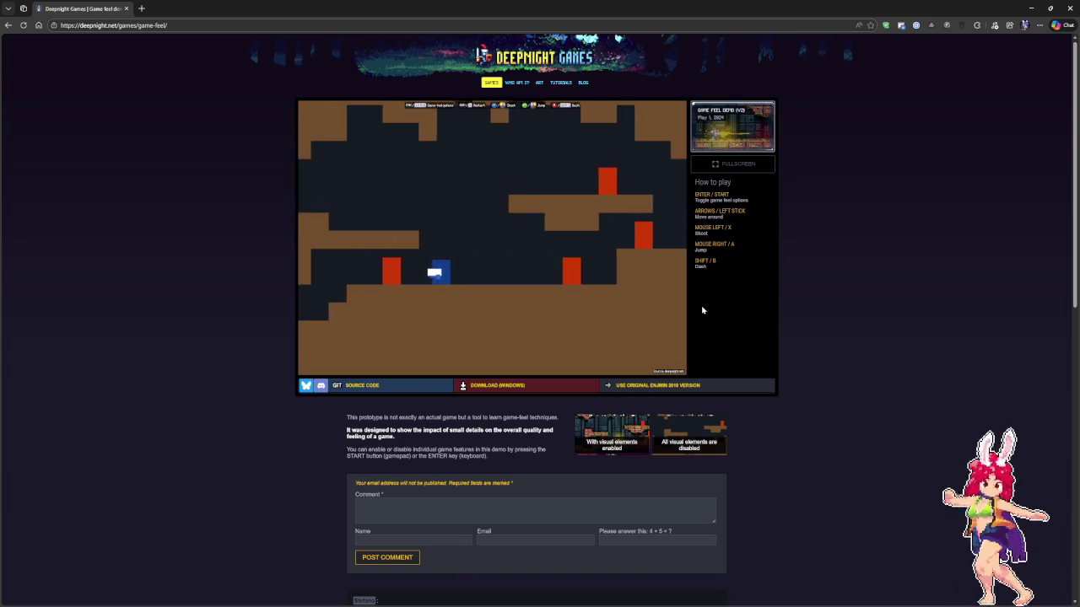
key(Right)
key(Right)
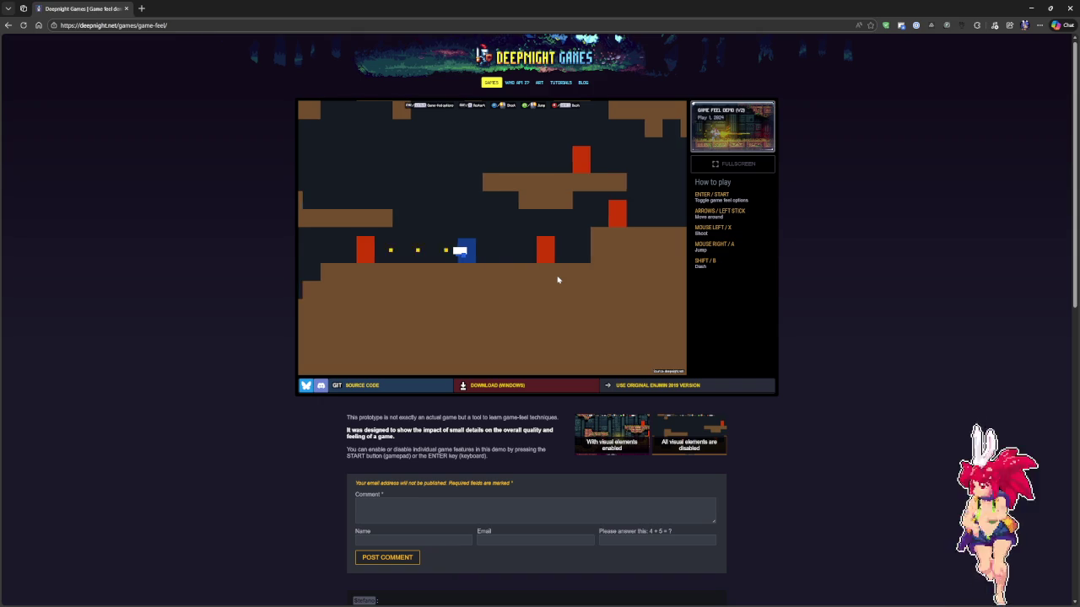
key(Right)
key(x)
key(Right)
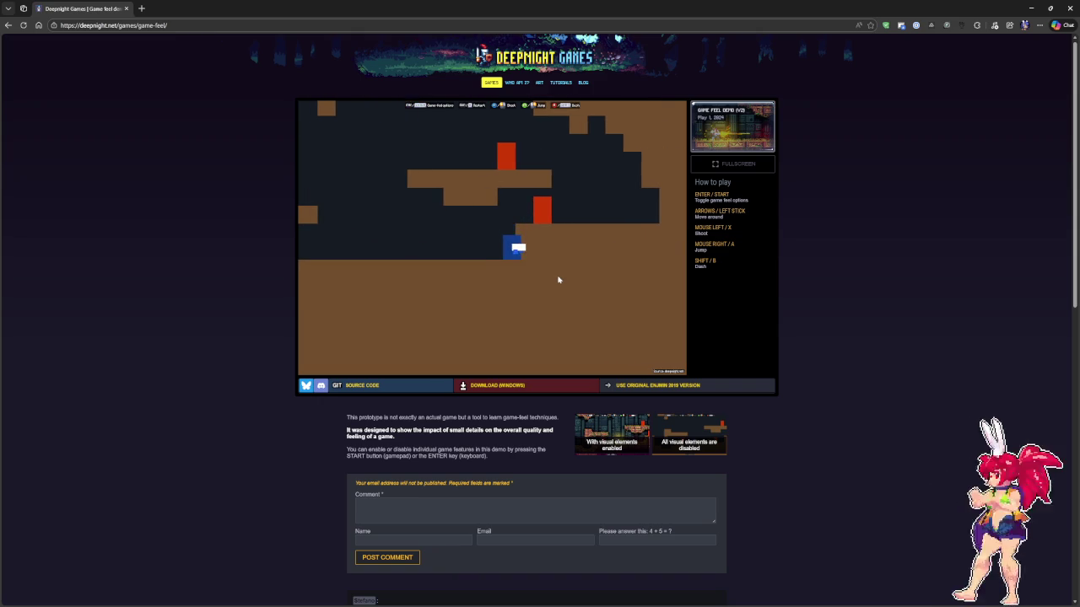
key(Right)
key(Left)
Drop to the lower area, shoot the red enemy, climb the ledges, and reopen the game-feel options.
key(Left)
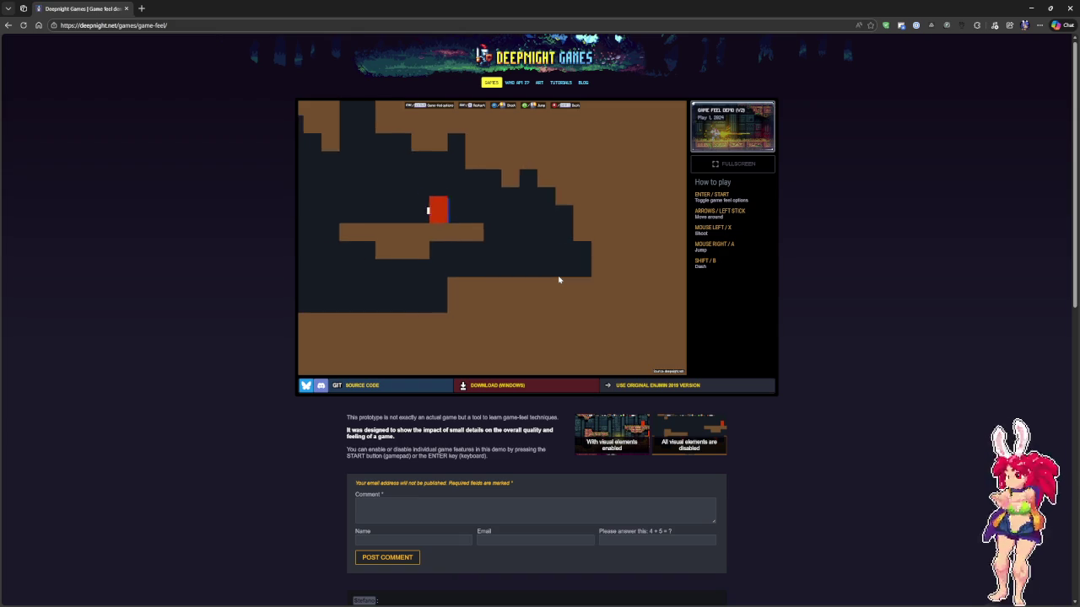
key(Right)
key(Left)
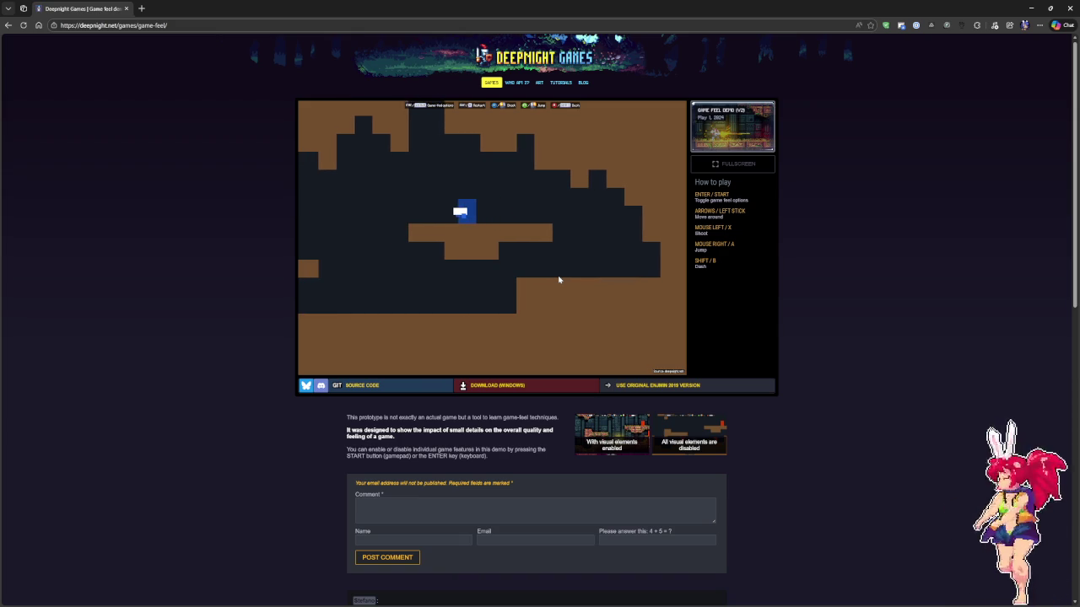
key(Up)
key(Right)
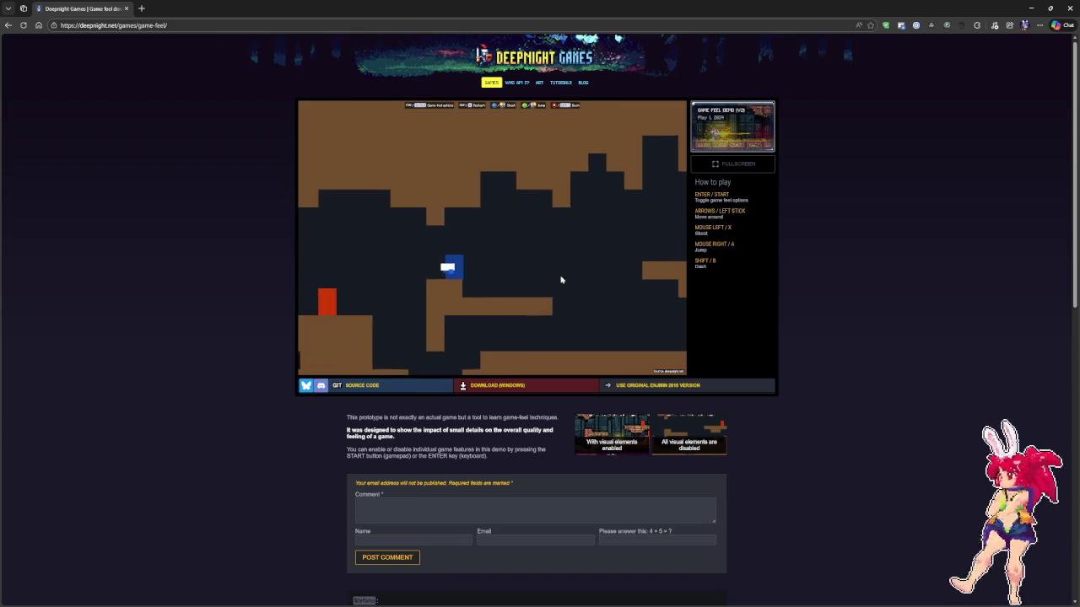
click(561, 279)
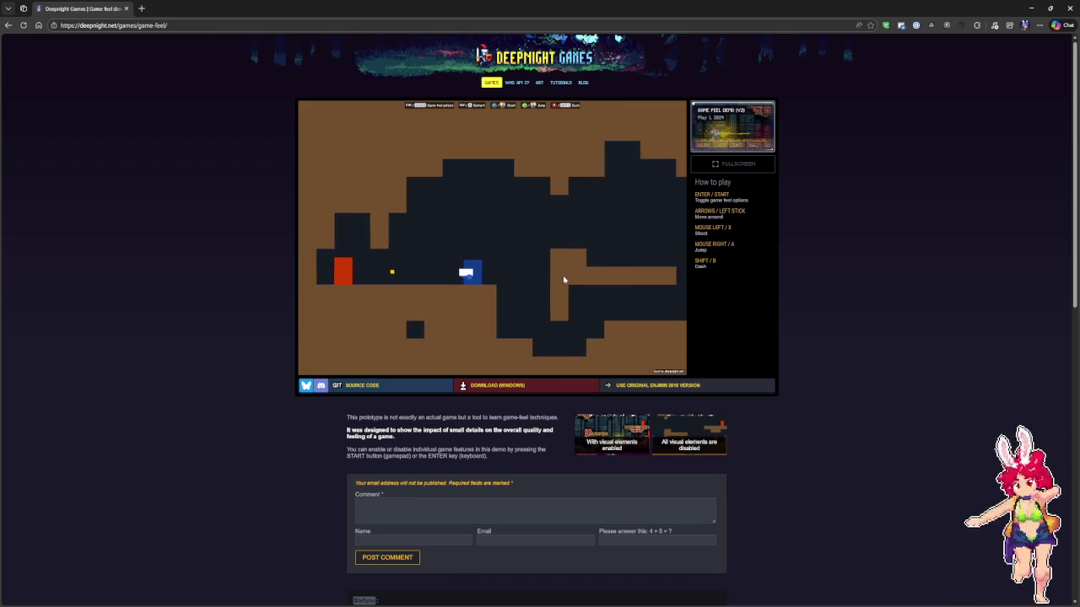
key(Right)
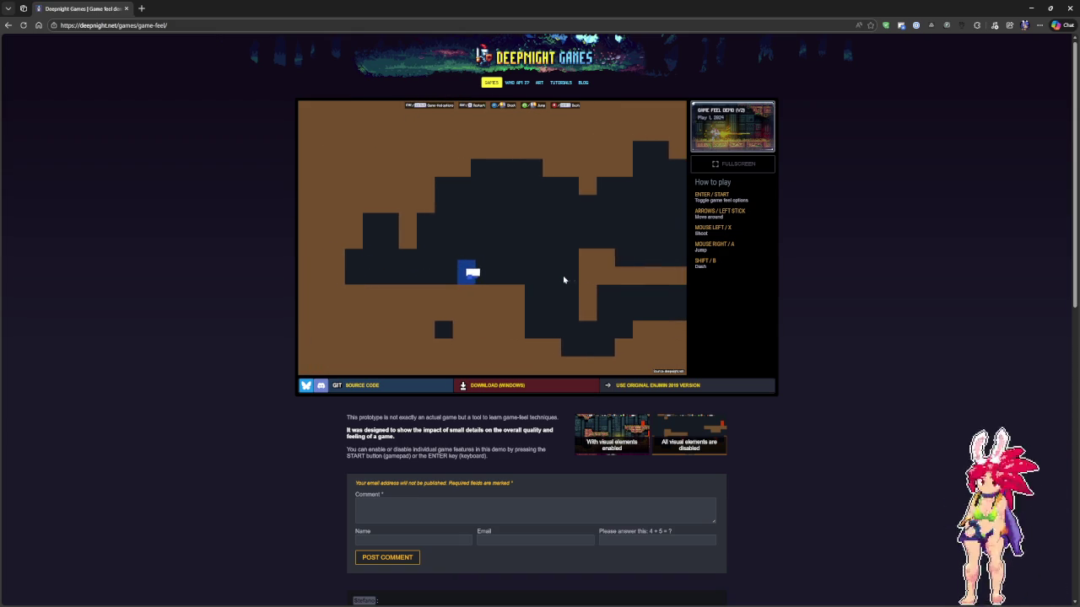
key(Up)
key(Right)
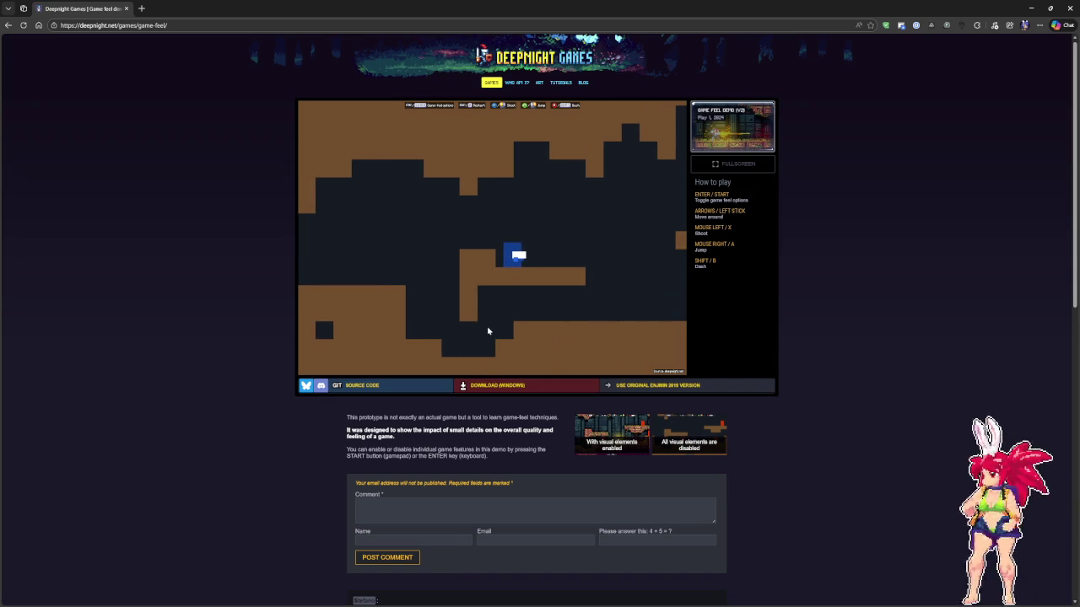
key(Return)
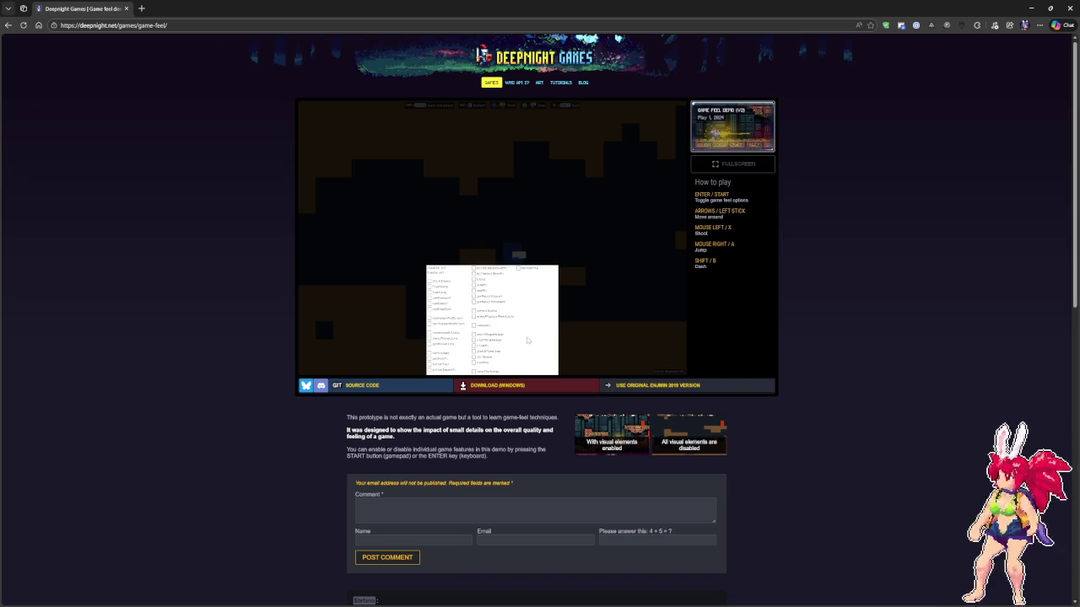
Tick the last game-feel option, resume, and fire bullets while moving.
click(496, 371)
key(Return)
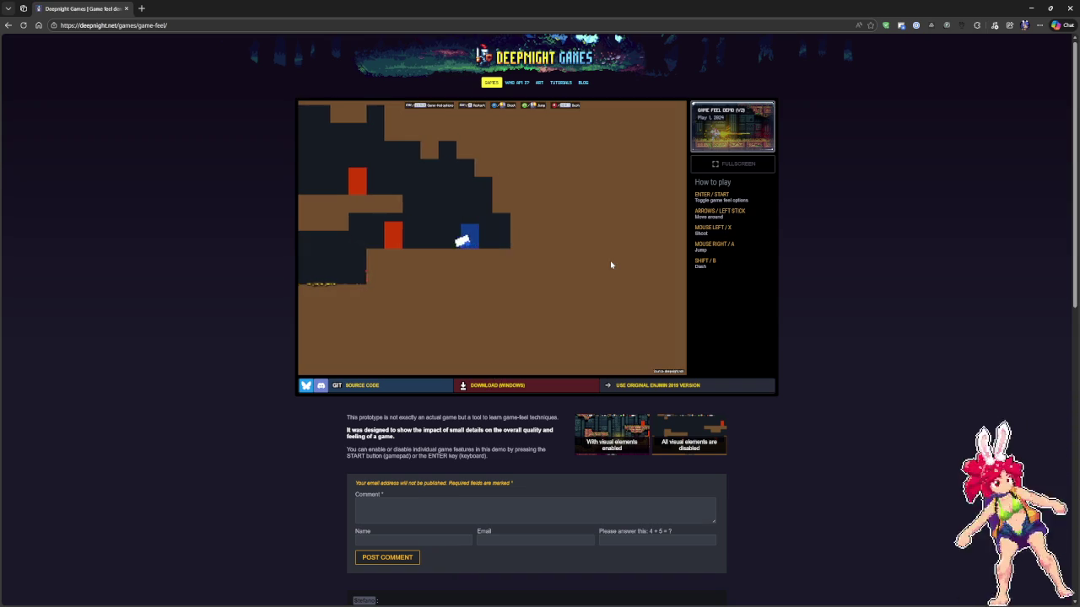
key(Right)
click(612, 264)
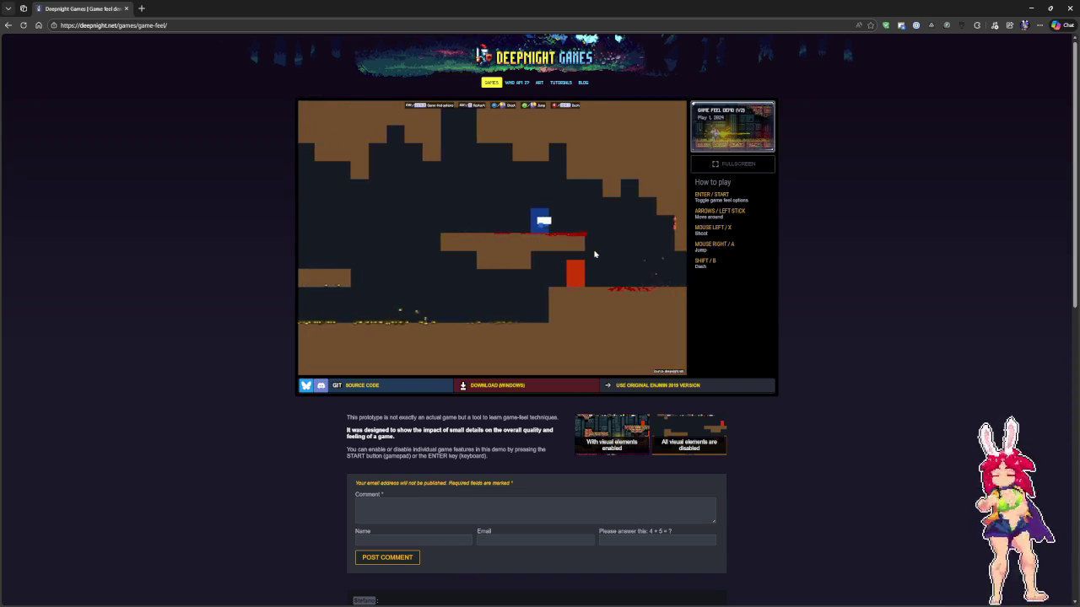
key(Left)
click(556, 253)
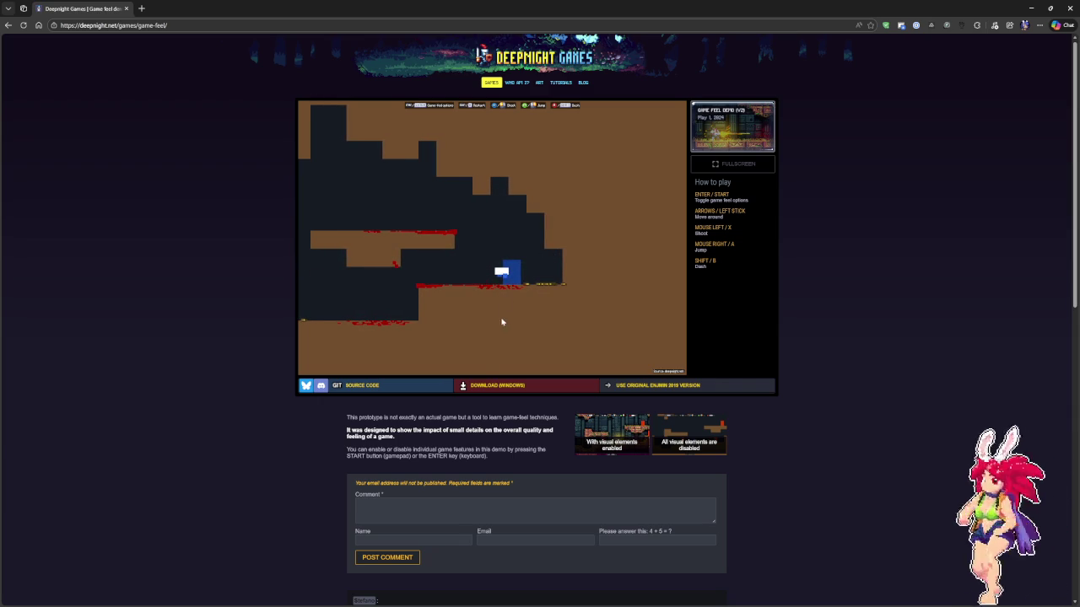
Enable the visual-element options for full graphics and resume shooting.
key(Return)
click(443, 274)
key(Return)
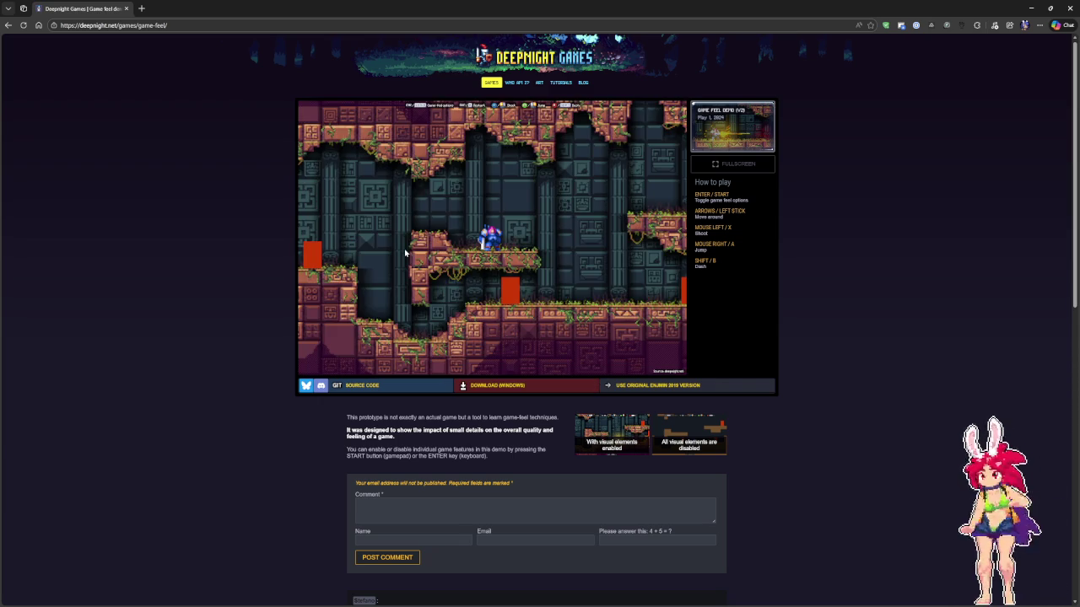
key(Right)
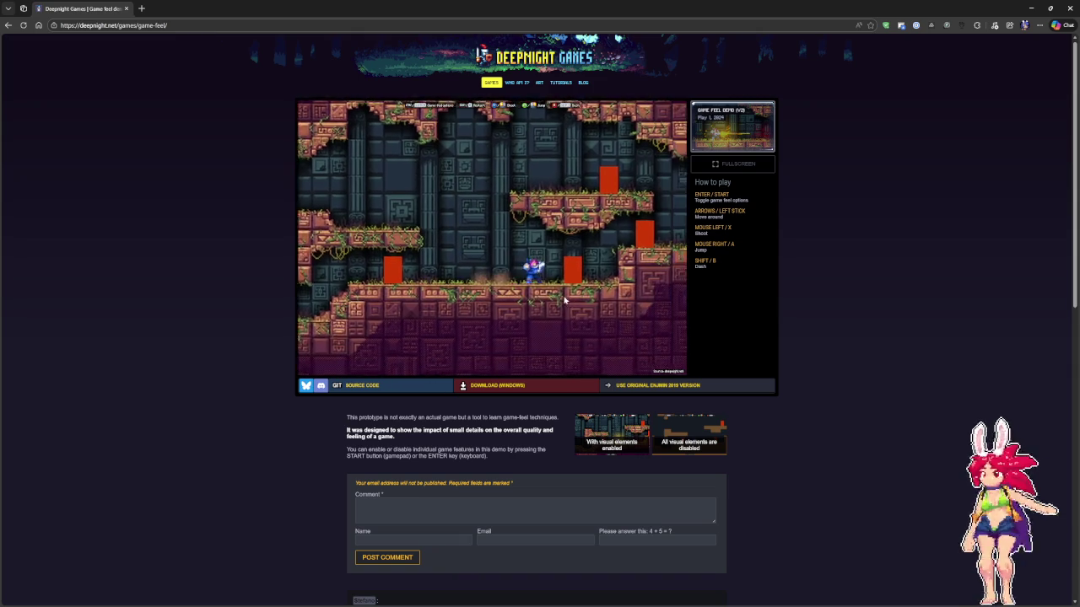
key(Left)
key(x)
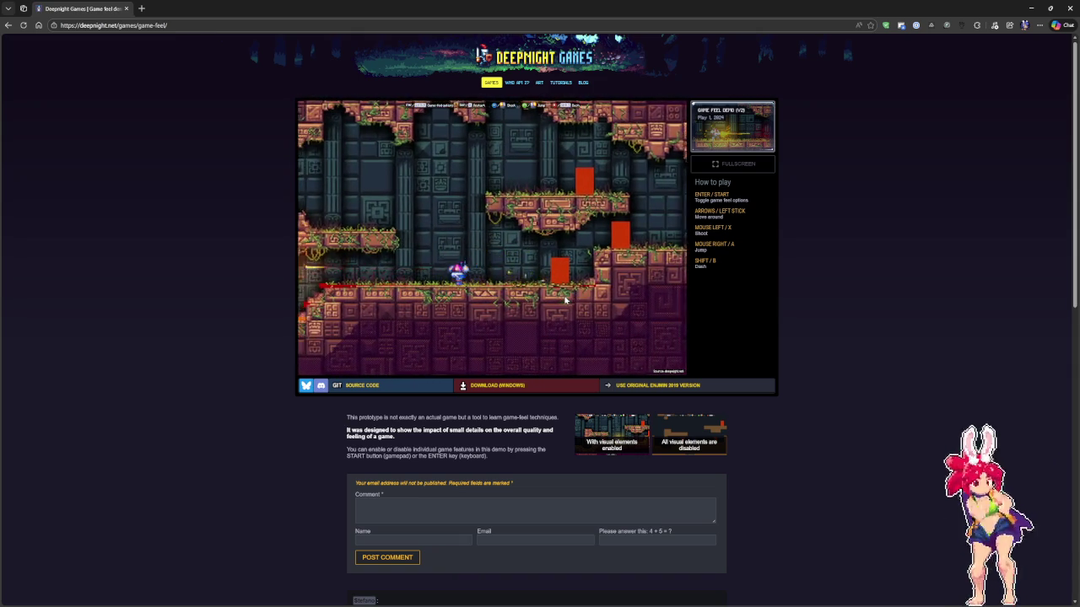
Jump and drop between the ledges, then reopen the game-feel options list.
key(Left)
key(Up)
key(Left)
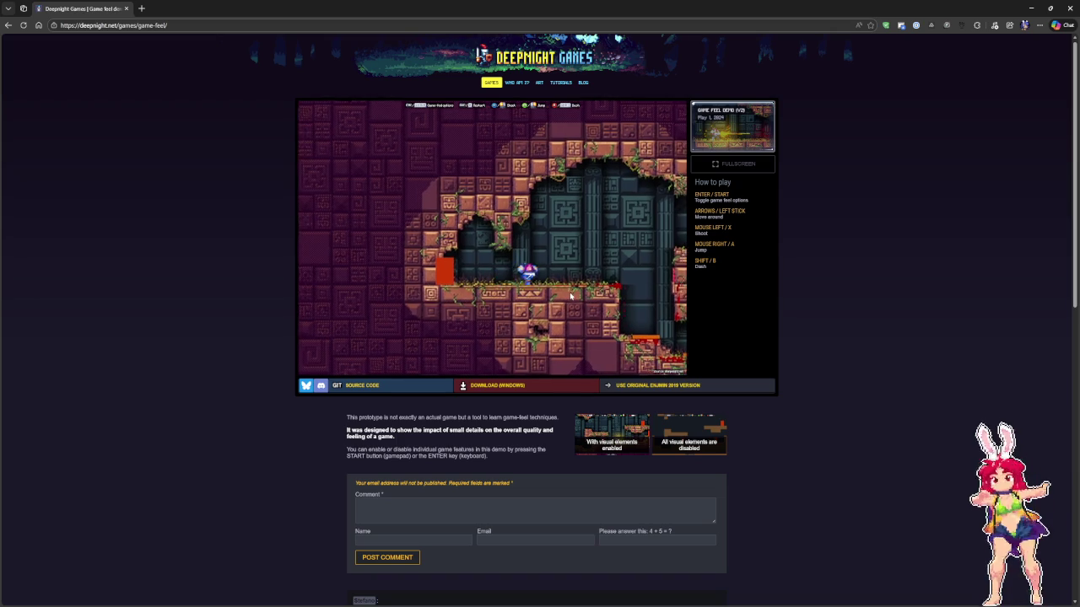
key(Right)
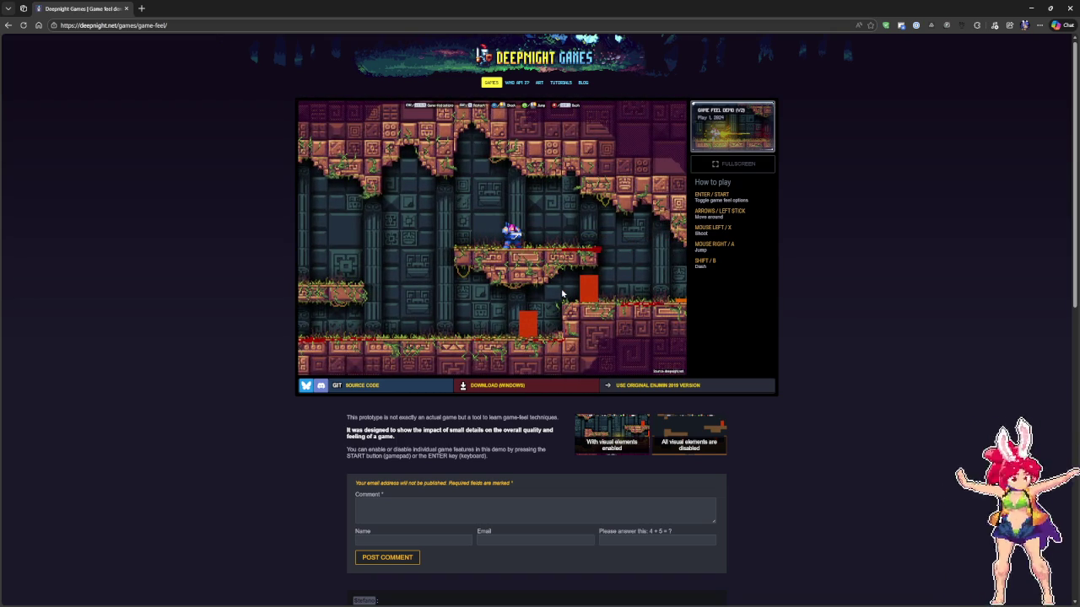
key(Return)
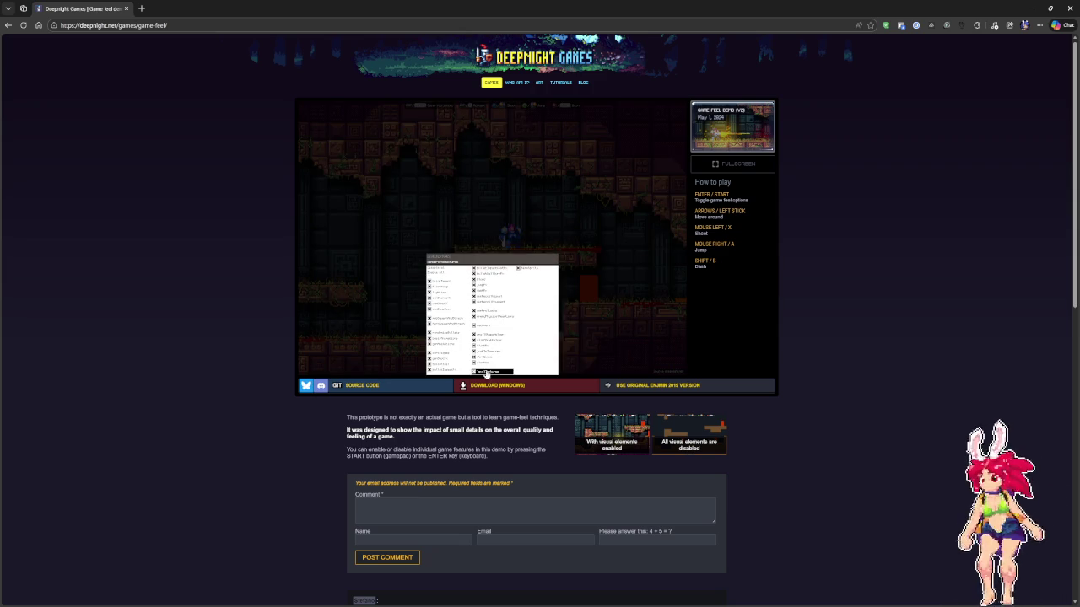
Step through both columns of game-feel option descriptions, then close the panel.
key(Down)
key(Down)
key(Down)
key(Down)
key(Down)
key(Down)
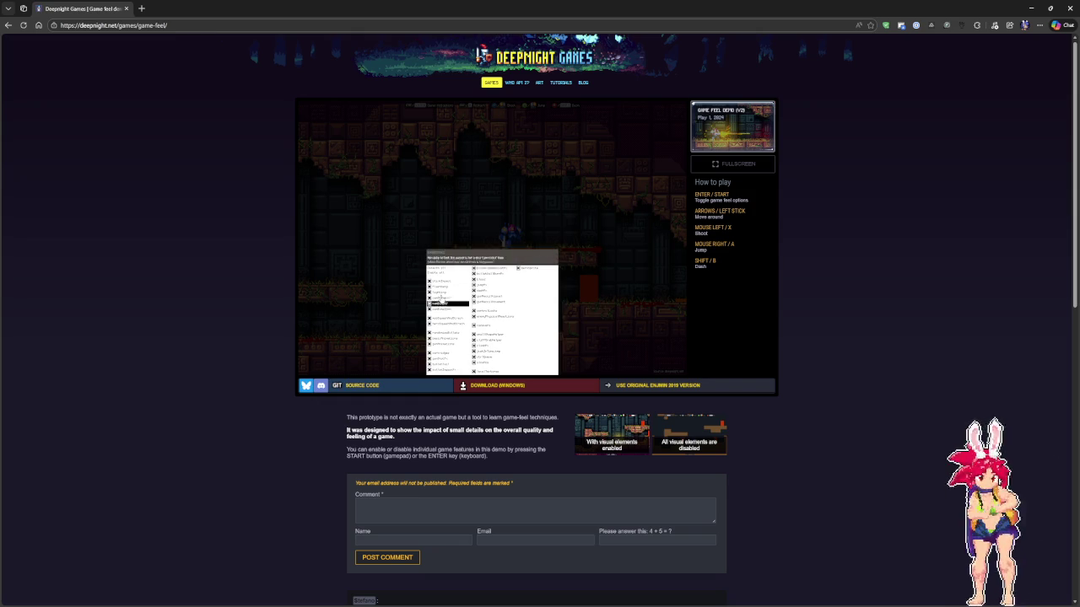
key(Down)
key(Down)
key(Down)
key(Down)
key(Down)
key(Down)
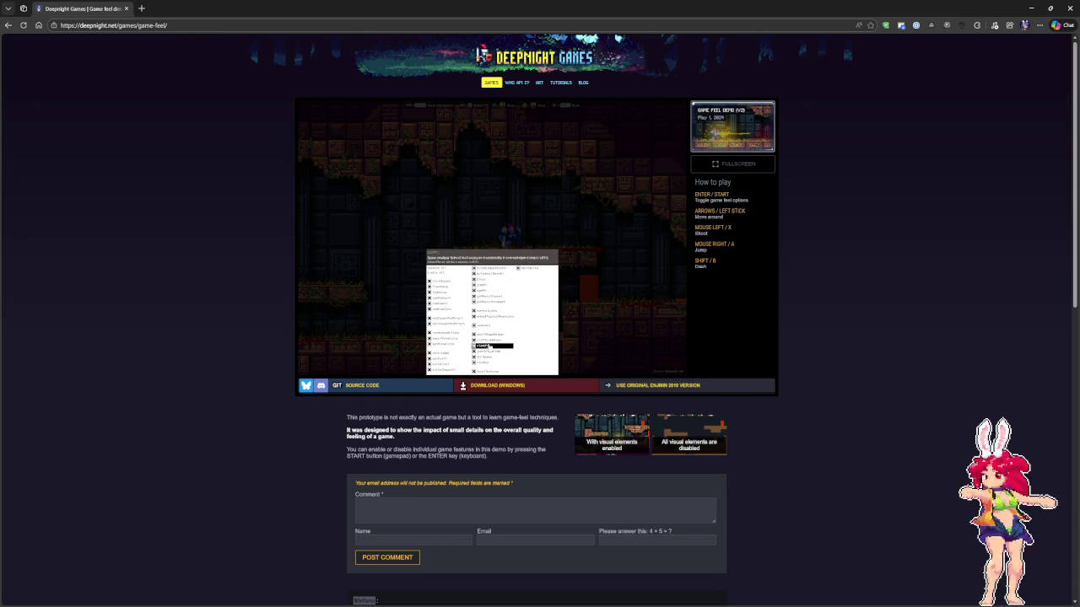
key(Up)
key(Up)
key(Down)
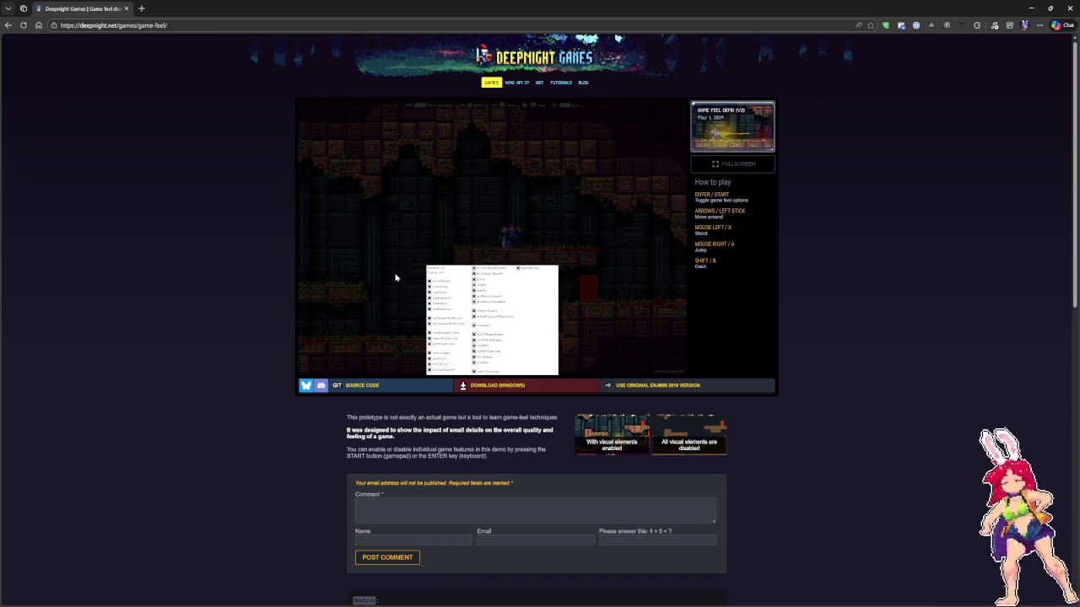
key(Return)
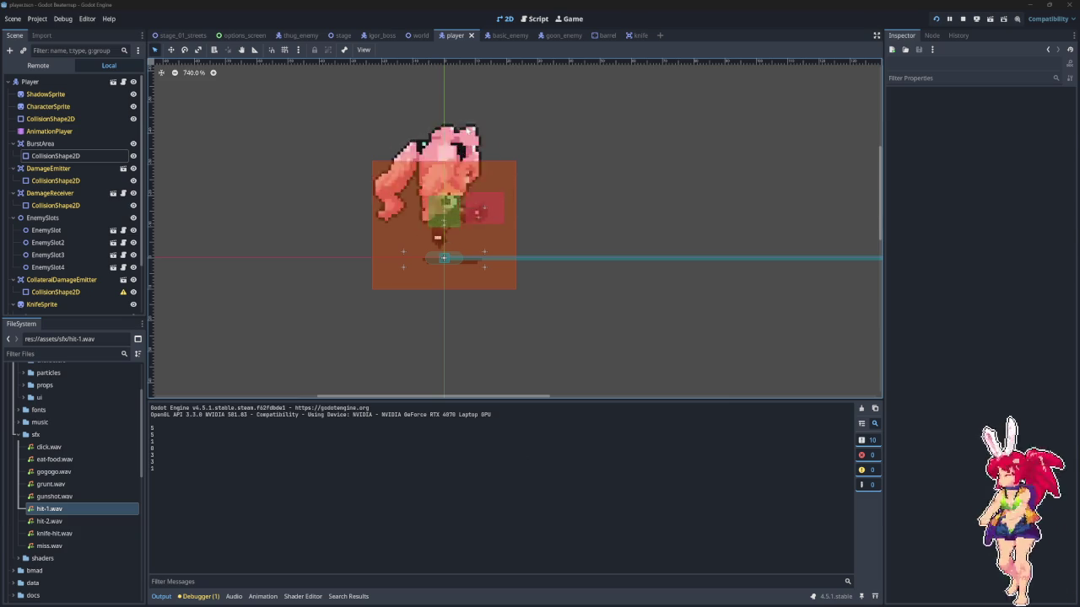
Inspect the CharacterSprite, ShadowSprite and BurstArea nodes of the player scene.
click(492, 138)
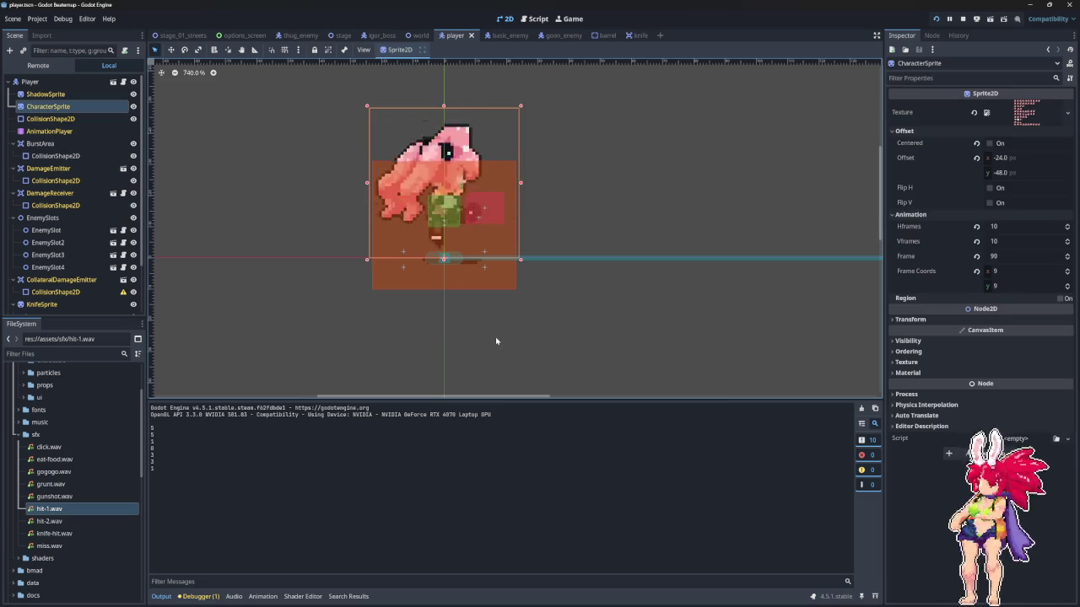
scroll(488, 327, up, 2)
mouse_move(540, 74)
middle_down()
mouse_move(616, 72)
mouse_move(506, 93)
middle_up()
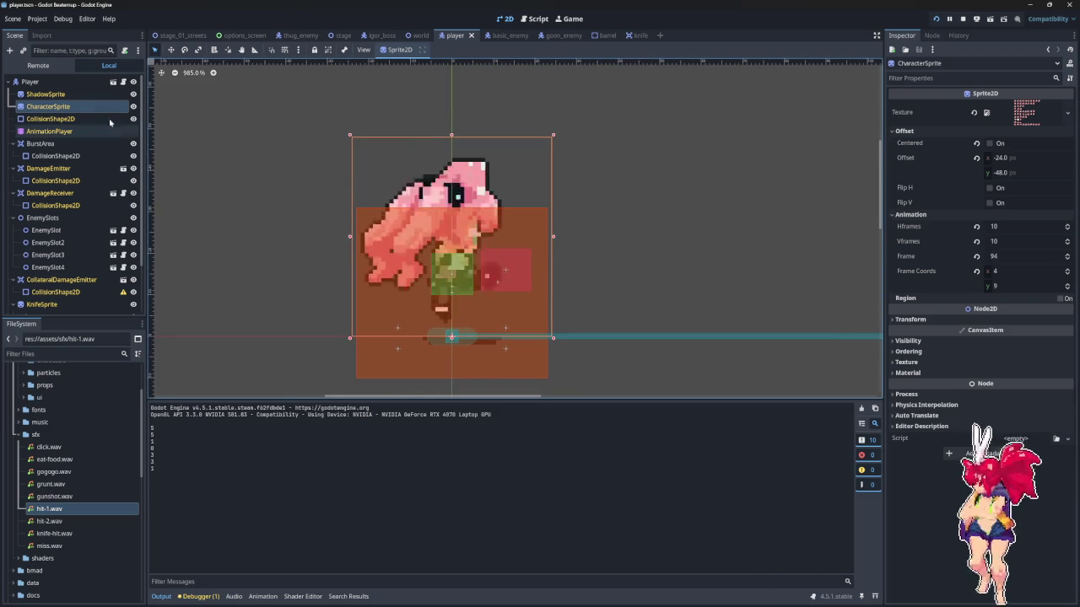
click(77, 95)
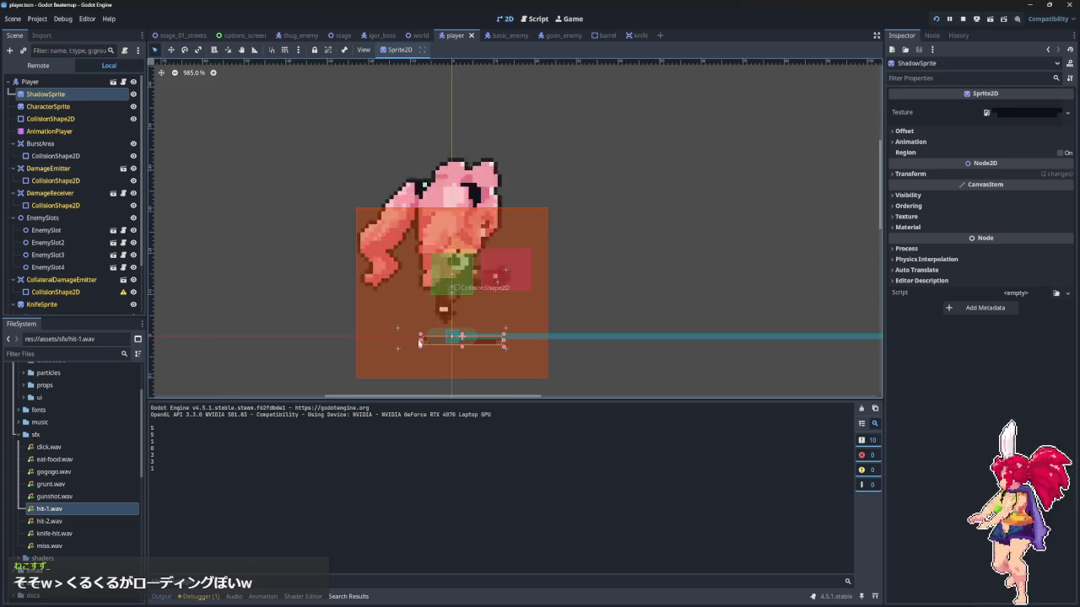
click(488, 346)
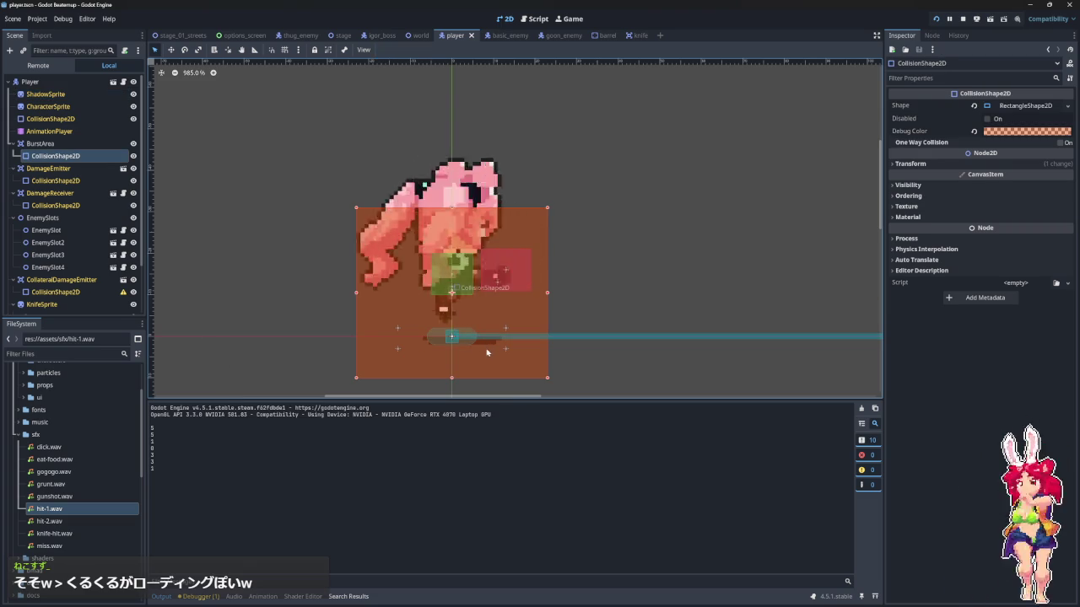
click(472, 341)
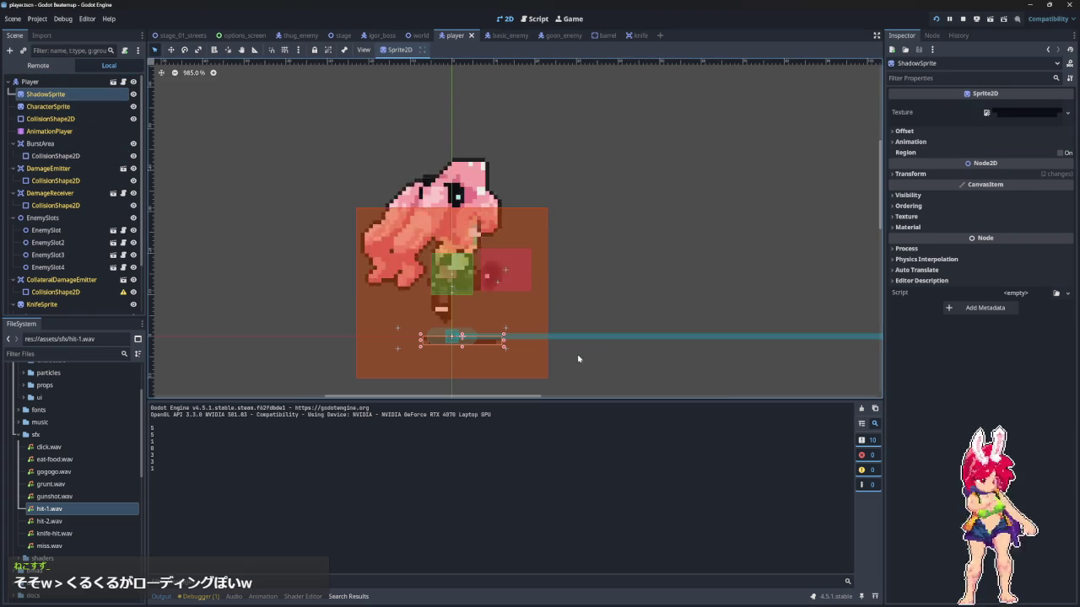
Reset ShadowSprite's position to (0, 0), save the player scene, and run the game.
key(alt+w)
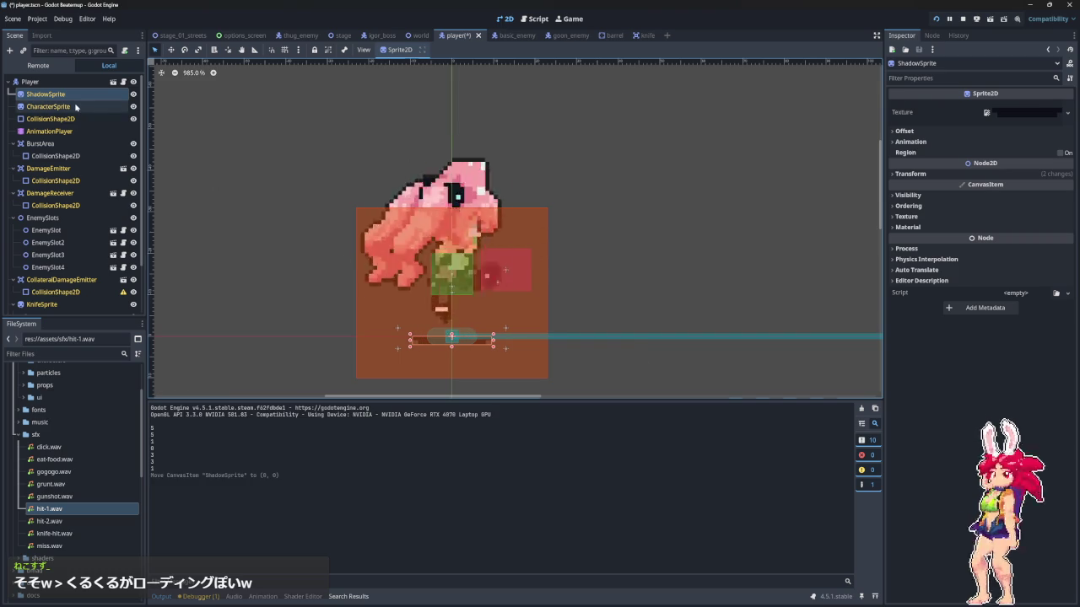
click(75, 107)
click(75, 118)
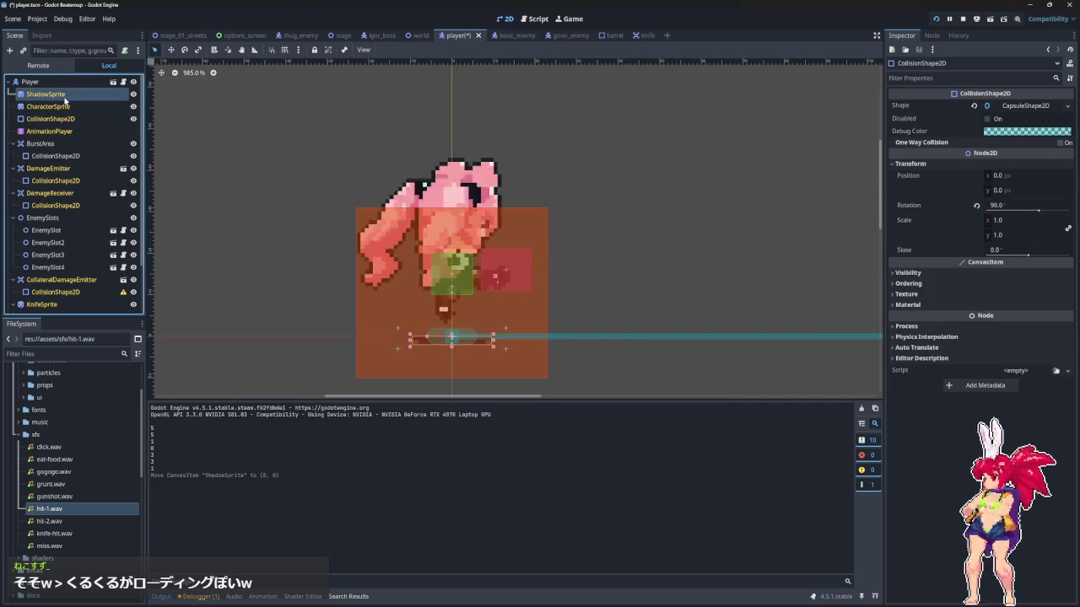
click(197, 161)
key(ctrl+s)
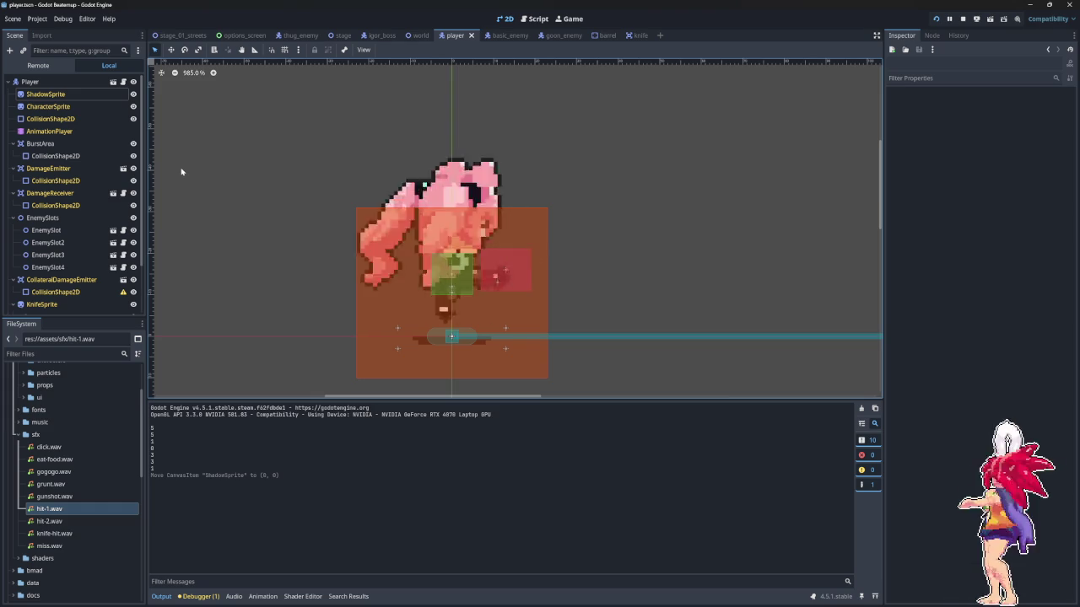
key(F5)
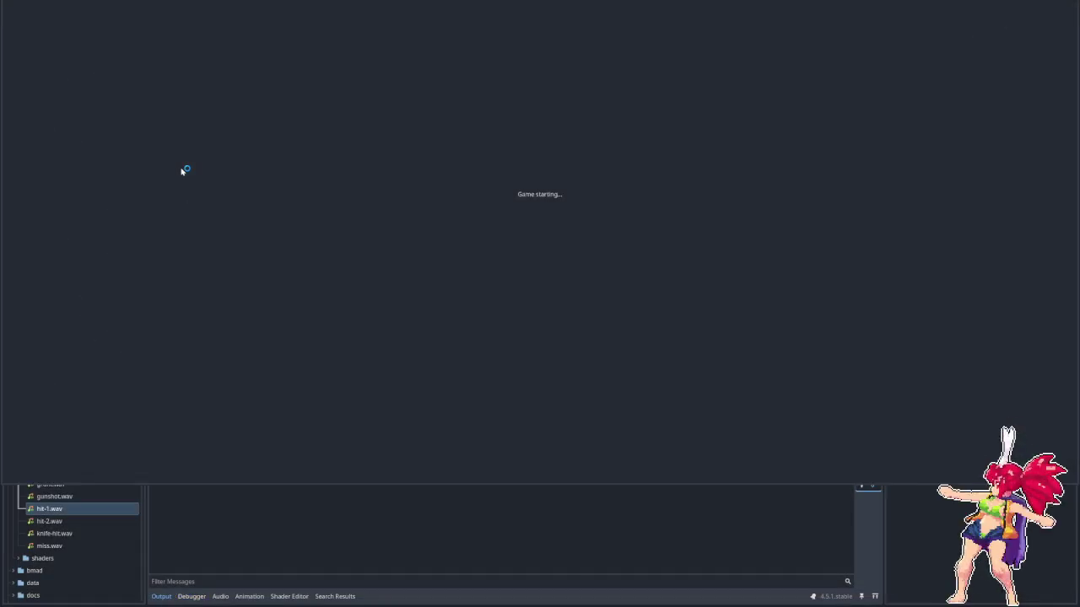
Restore the game window, move it to the upper right, and walk right to the enemies.
double_click(256, 5)
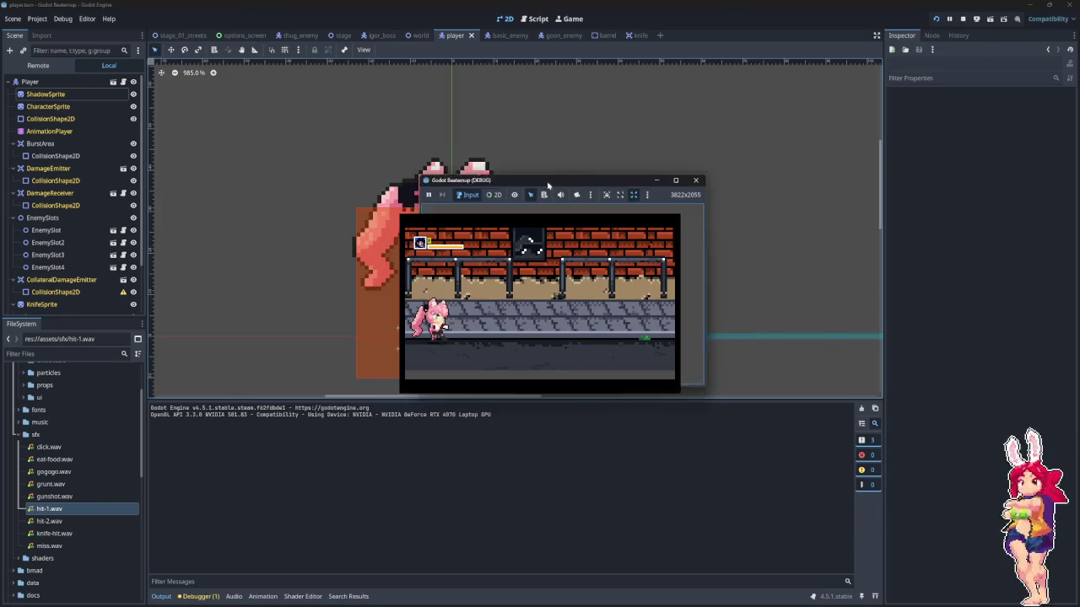
drag(515, 194, 656, 118)
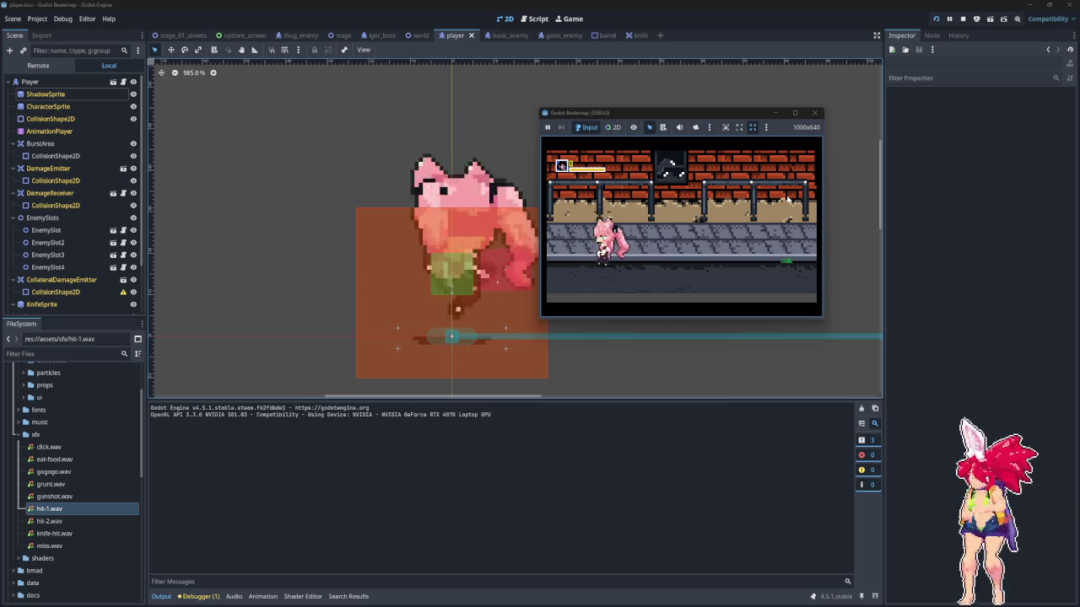
key(Right)
key(Right)
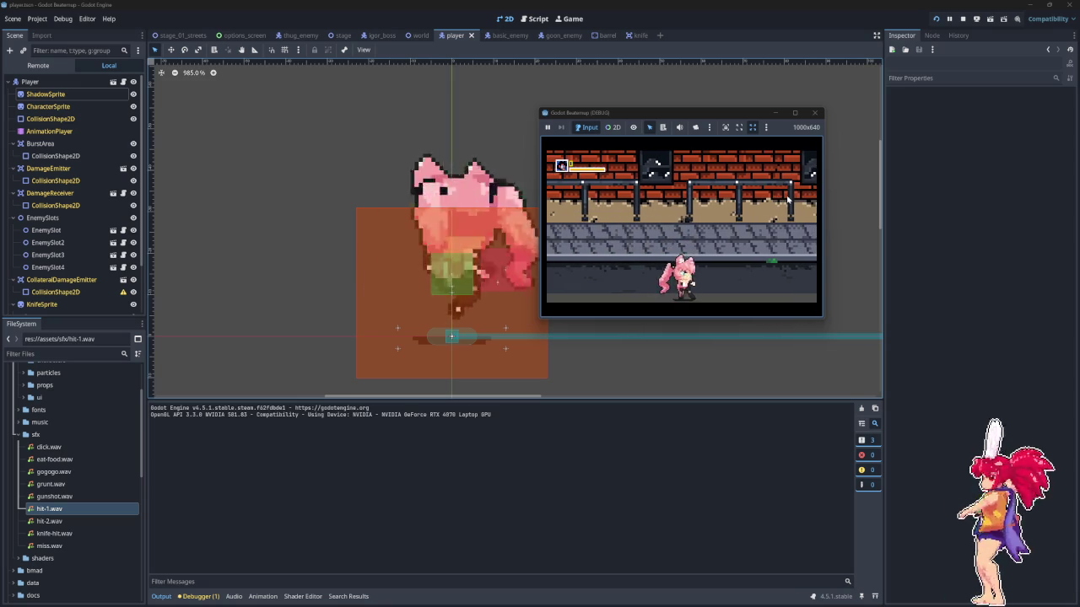
key(Down)
key(x)
key(x)
key(x)
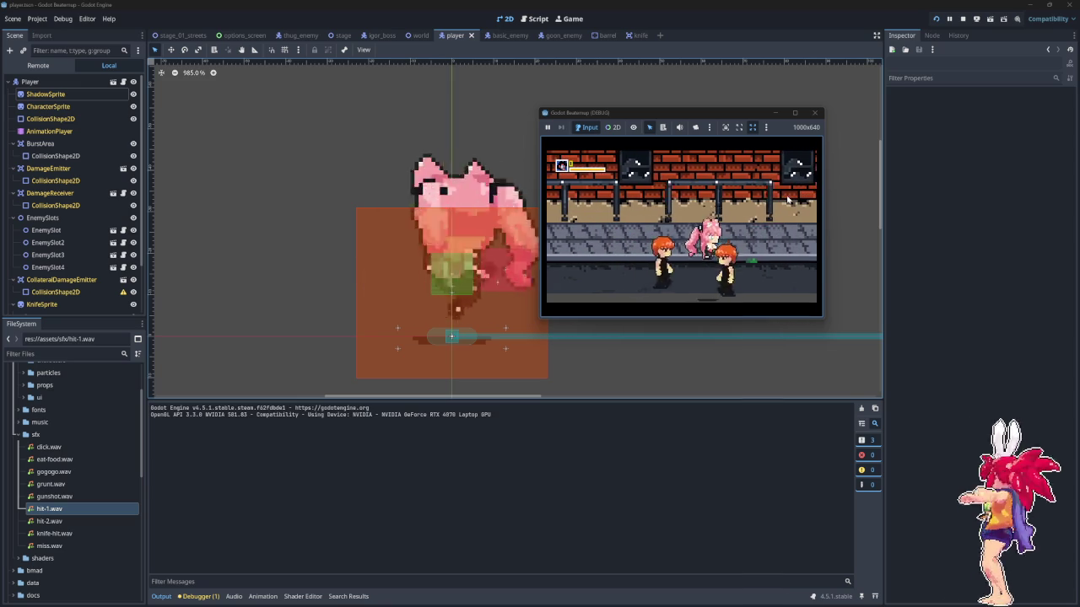
Keep attacking the street enemies to build a combo and knock them down.
key(x)
key(x)
key(x)
key(x)
key(x)
key(x)
key(x)
key(x)
key(Left)
key(x)
key(x)
key(x)
key(x)
key(Right)
key(x)
key(x)
key(x)
key(x)
key(x)
key(x)
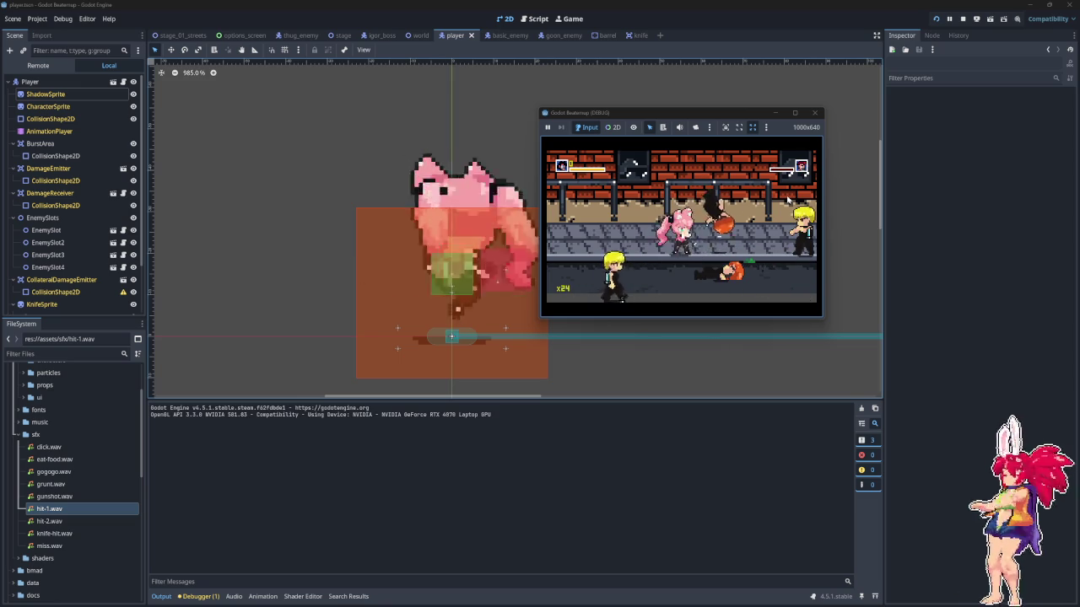
key(x)
key(Left)
key(Down)
key(x)
key(x)
key(x)
key(x)
key(Right)
key(Right)
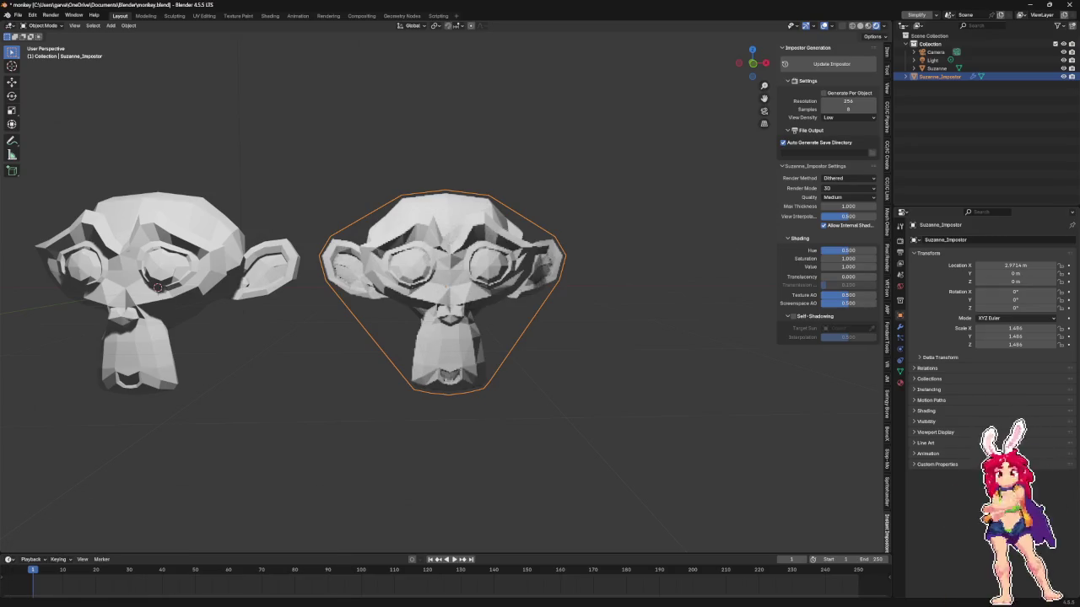
Open PinkCat.blend from recent files, answering the save-changes prompt.
click(18, 16)
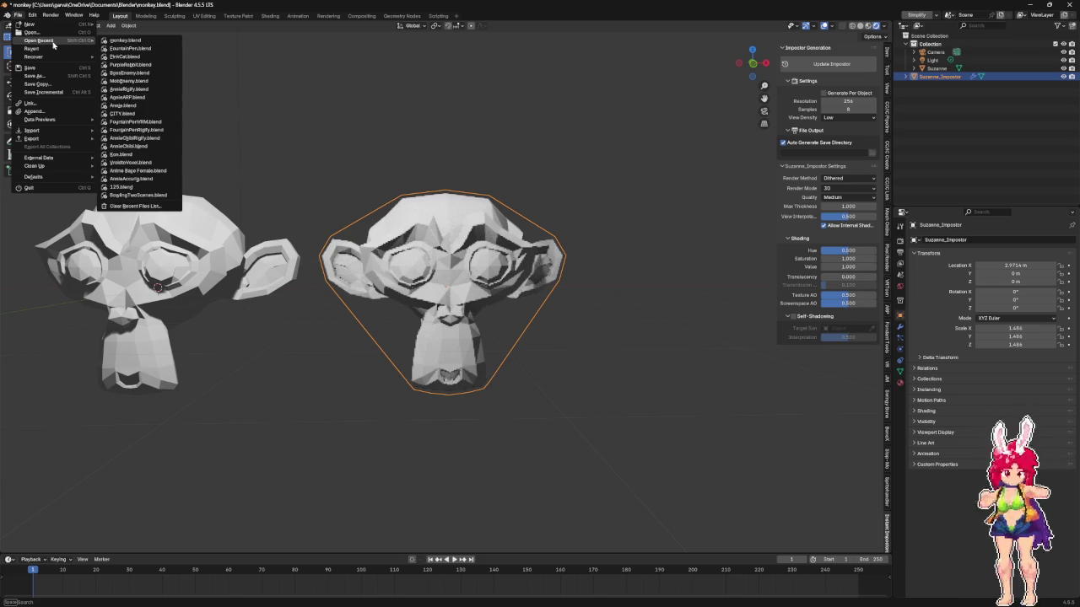
click(152, 59)
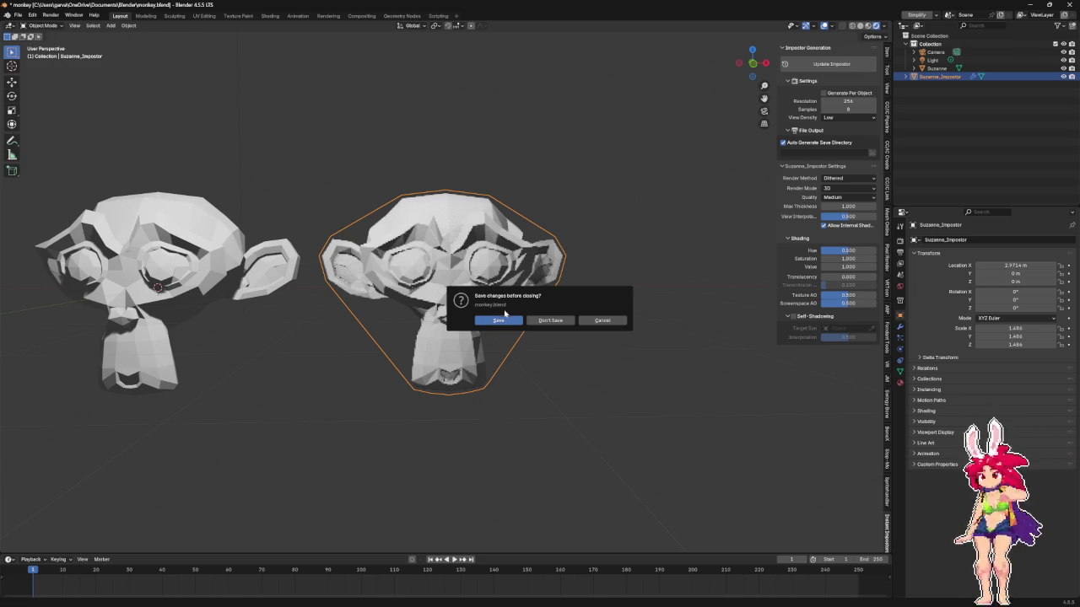
click(546, 320)
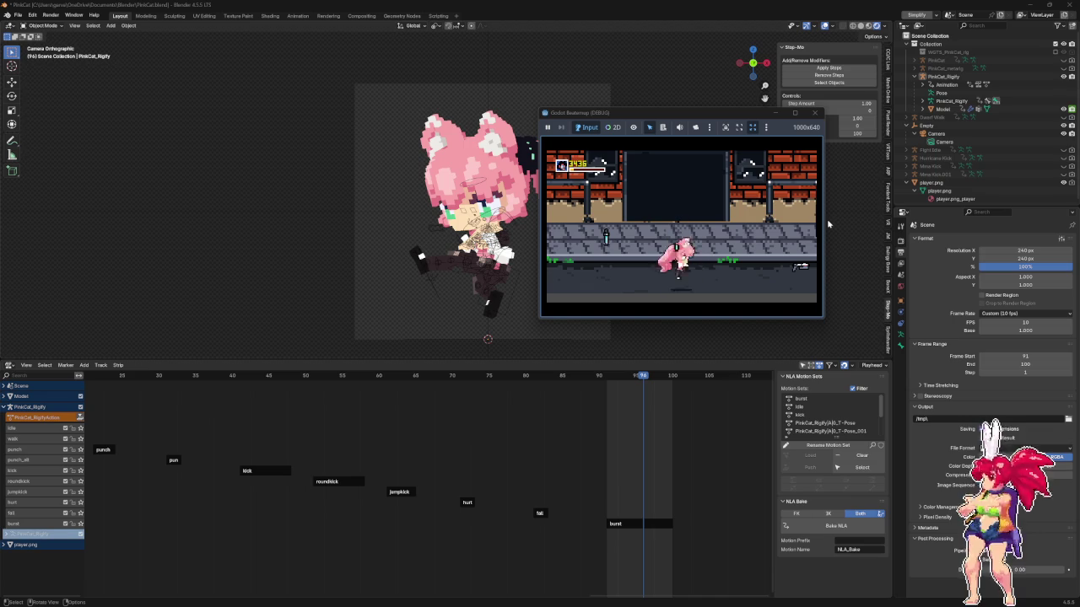
Walk the pink character back and forth along the street with the arrow keys.
key(Left)
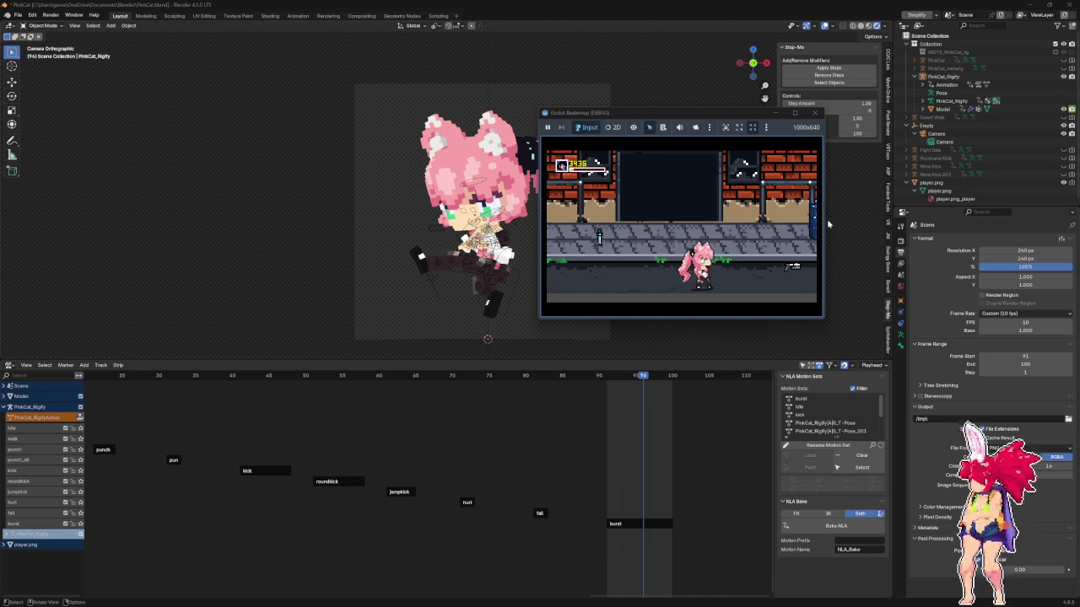
key(Right)
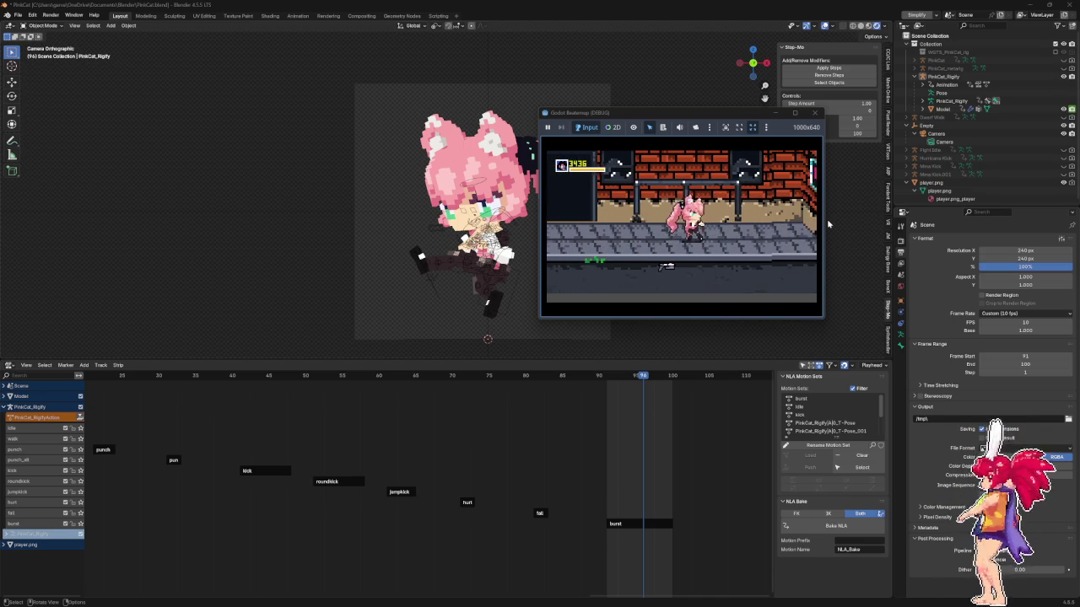
key(Left)
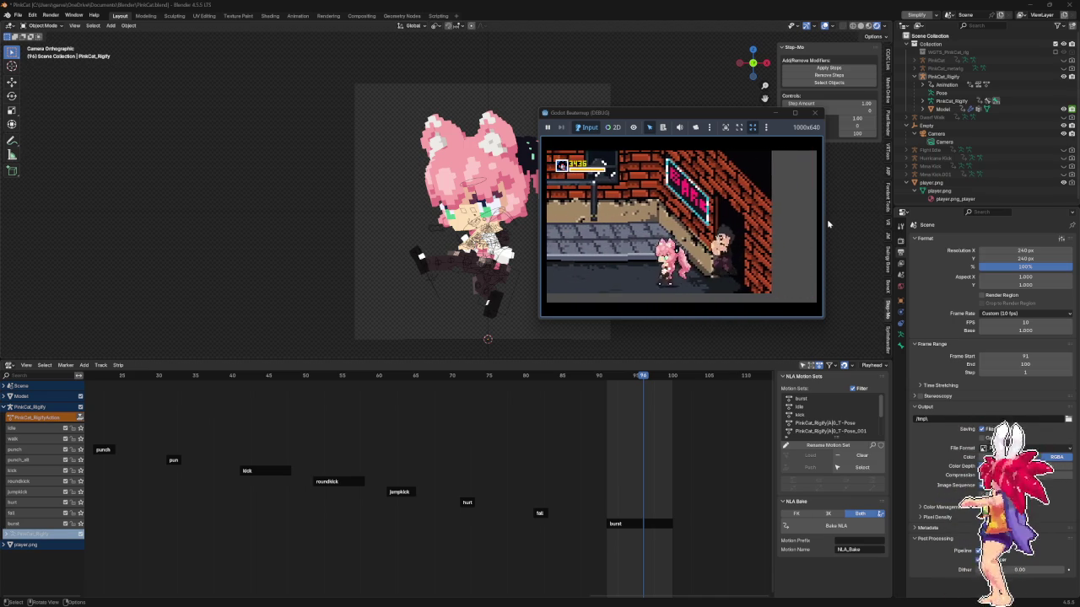
key(Right)
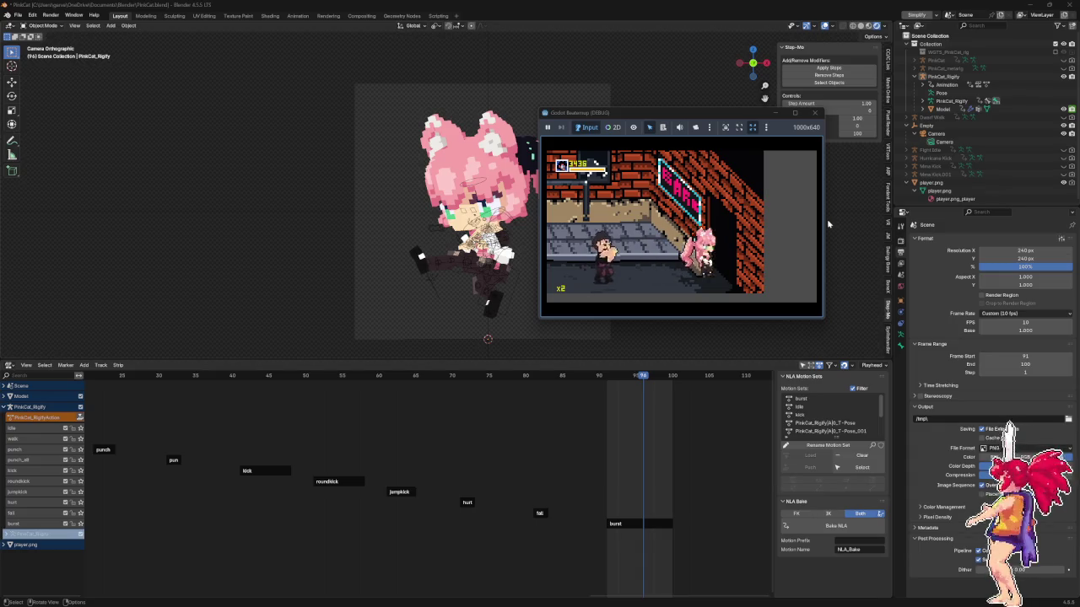
key(Left)
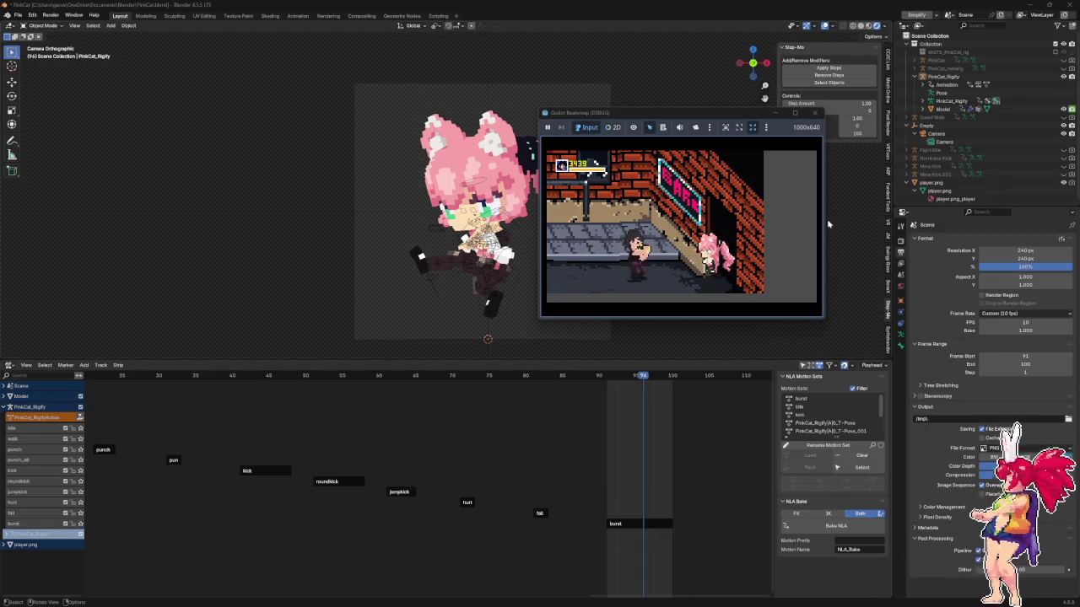
key(Right)
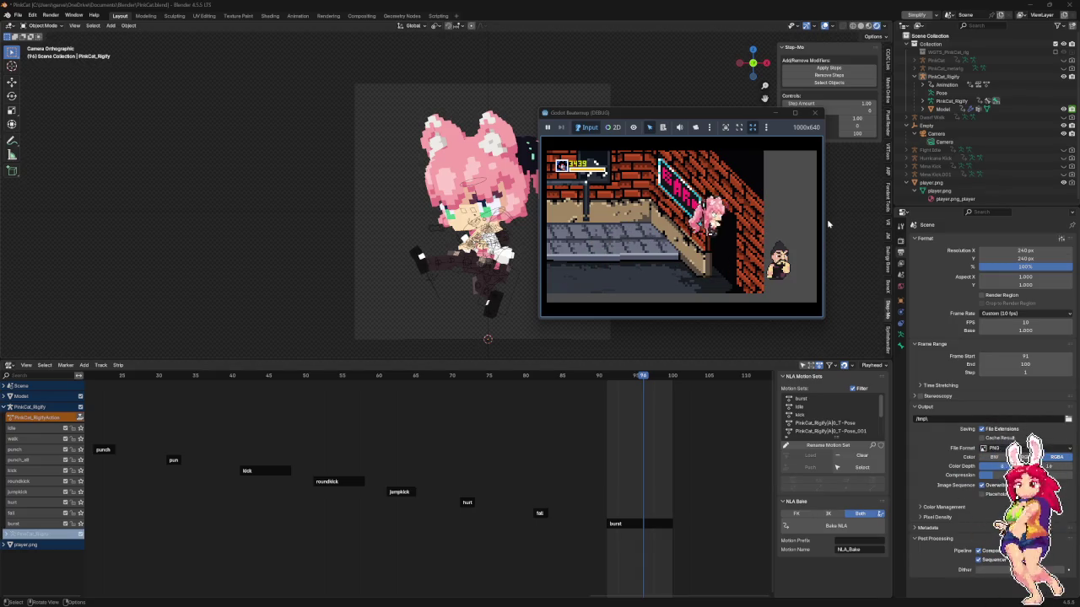
Fight the dark enemy with repeated x attacks to build a combo, then close the game.
key(Left)
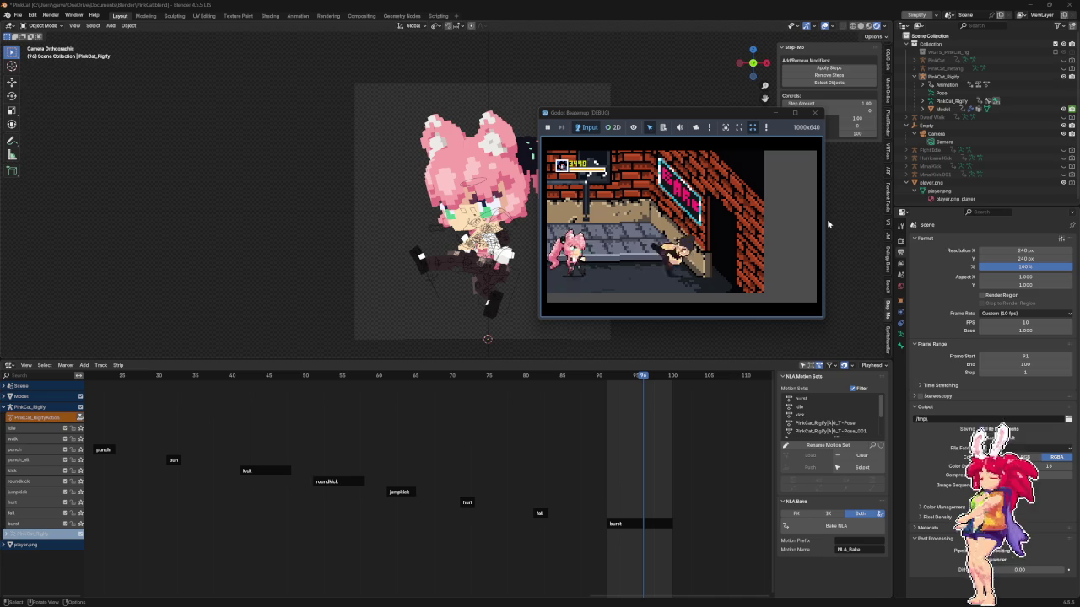
key(Right)
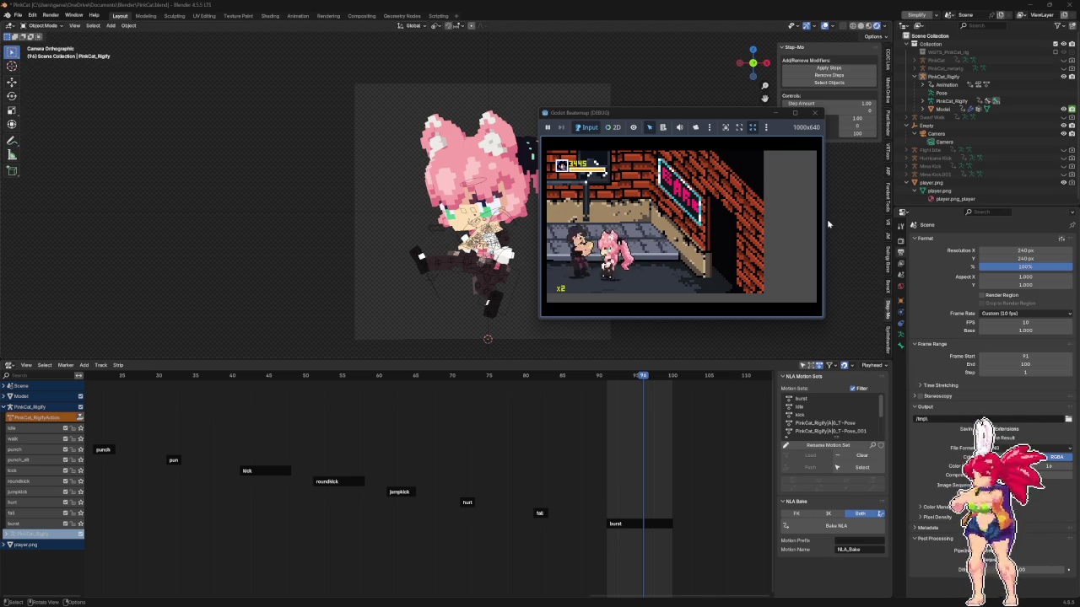
key(Right)
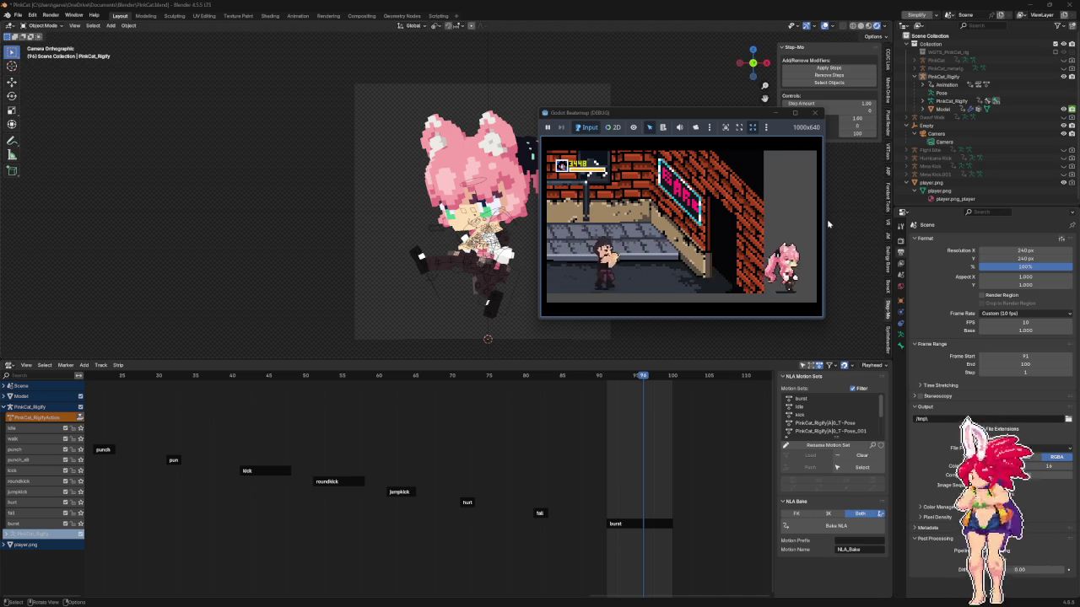
key(x)
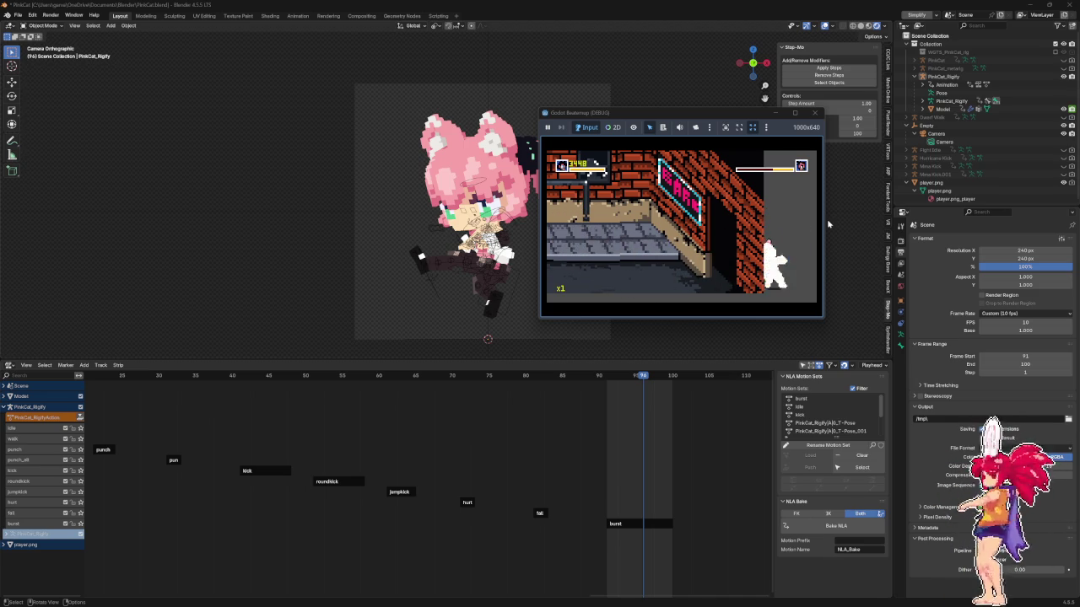
key(x)
key(x)
key(x)
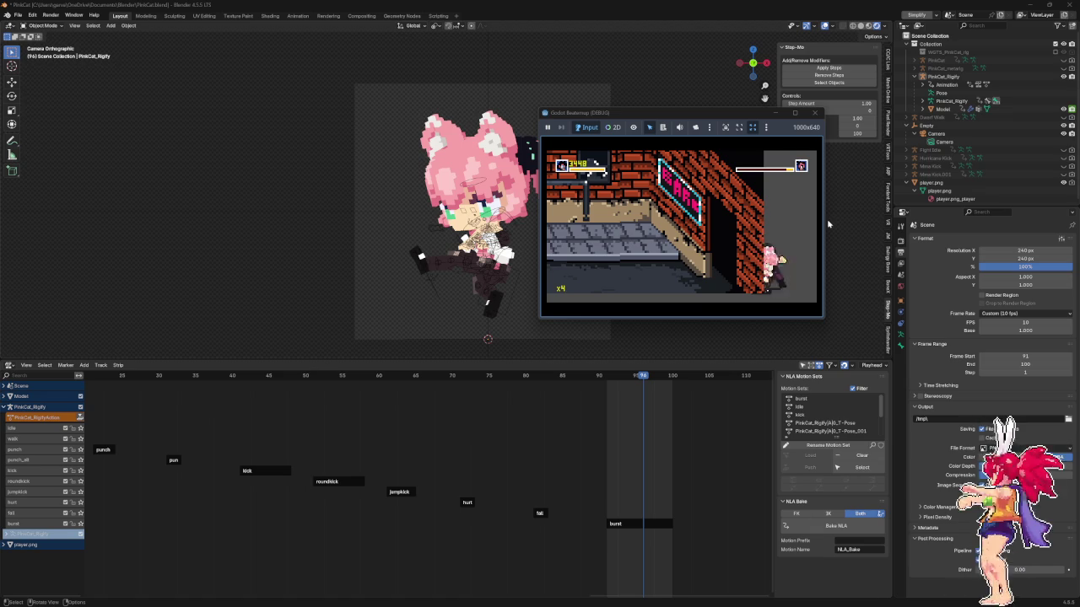
key(Left)
key(Left)
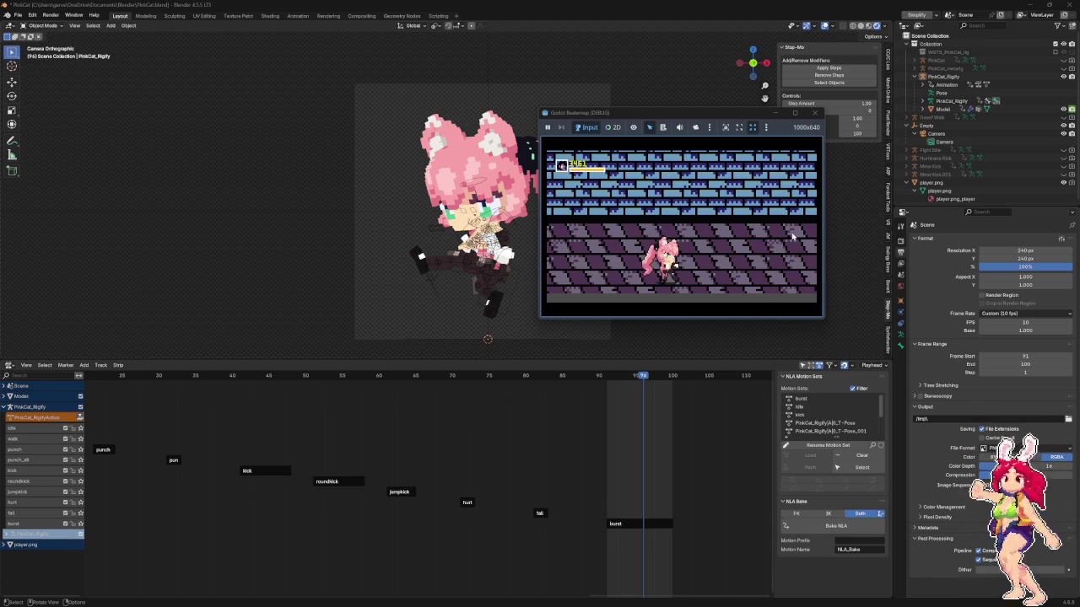
click(815, 113)
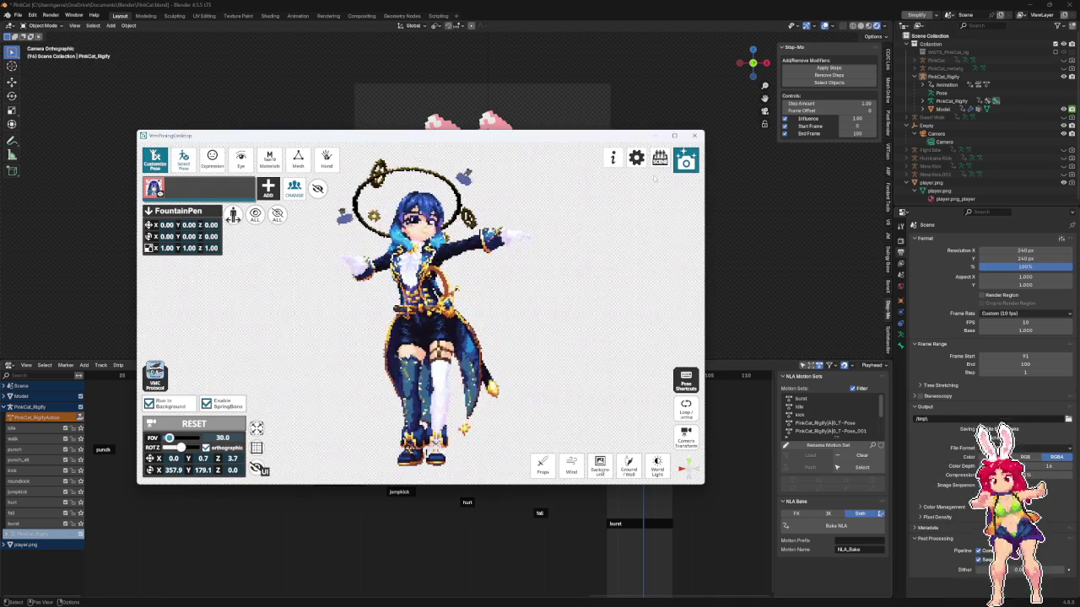
Untick the Pixelate post effect in the capture panel, then close the posing app.
click(685, 160)
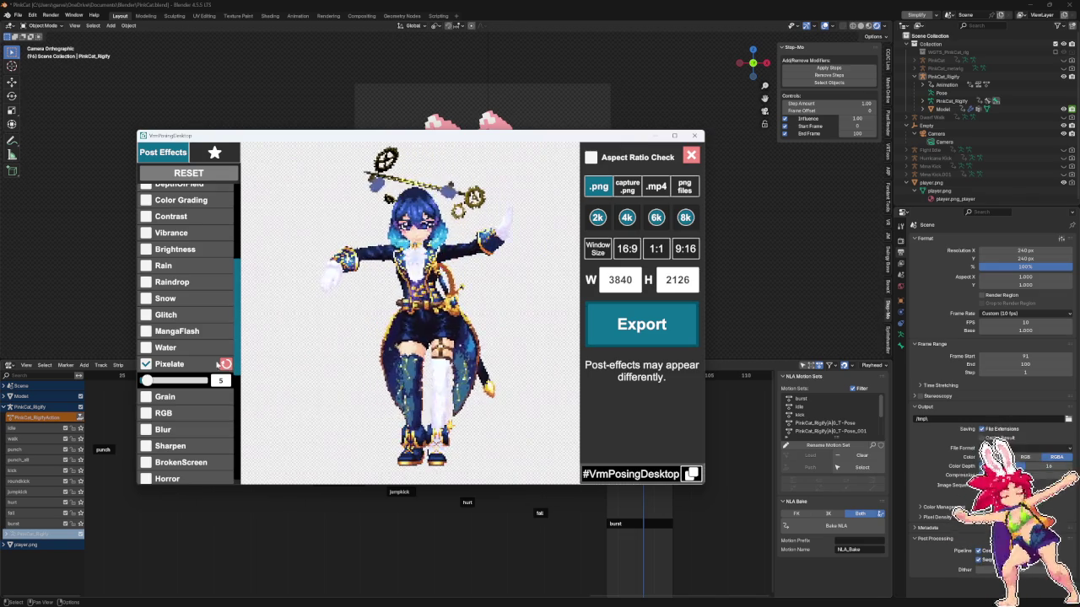
click(146, 364)
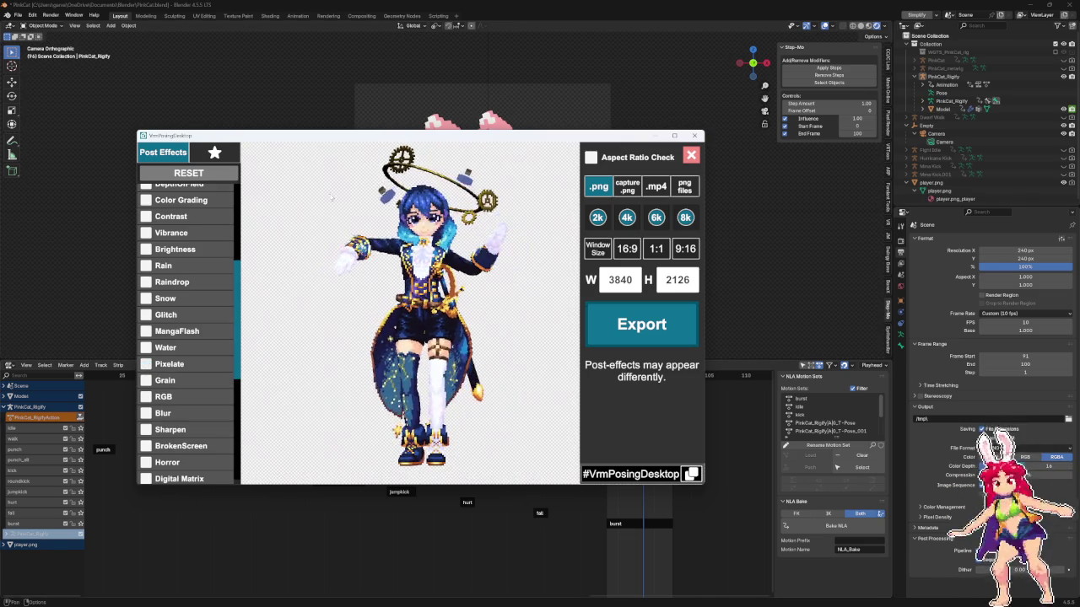
click(690, 155)
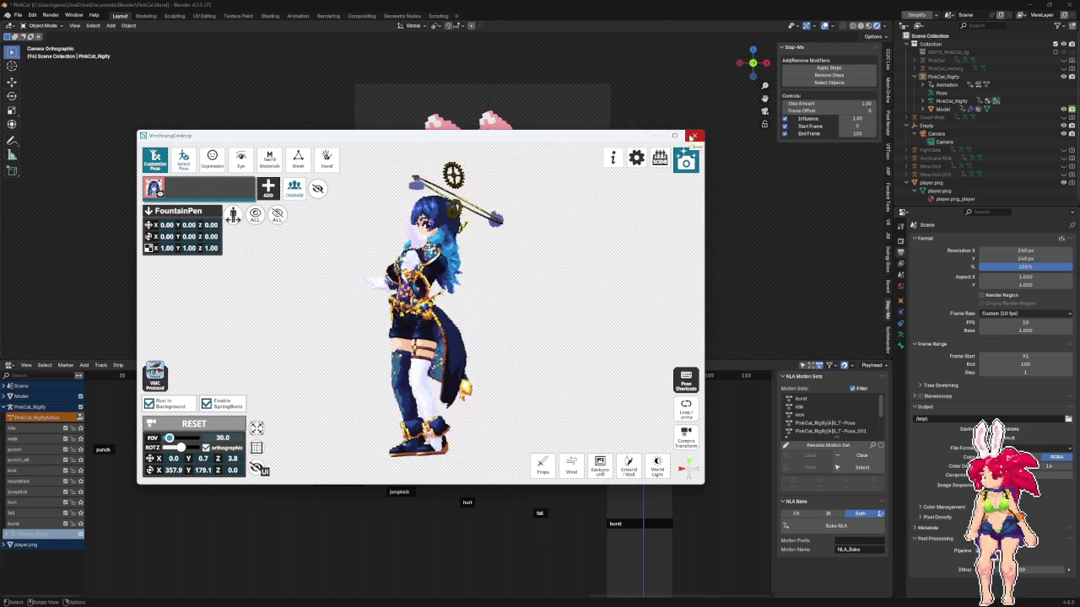
click(692, 136)
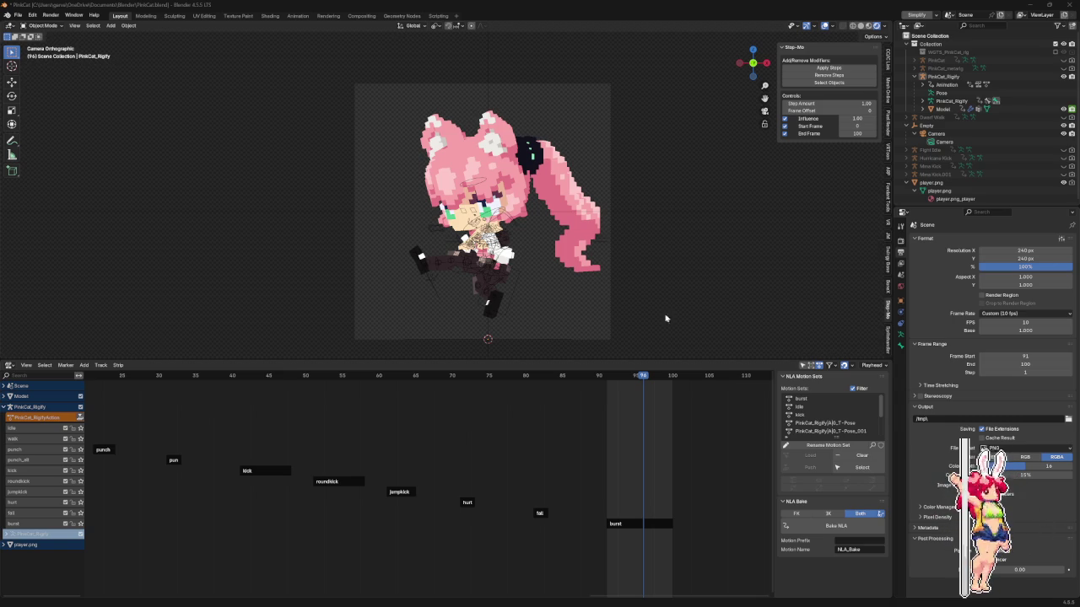
Scroll down the Asset Store 'pixel render' search results.
scroll(553, 295, down, 1)
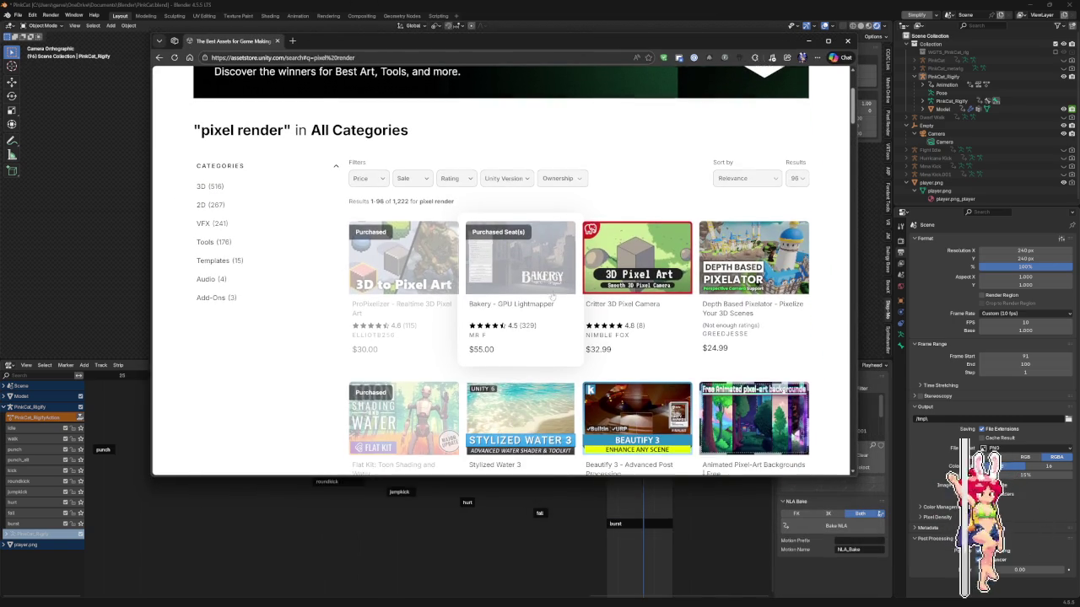
Scroll down the 'pixel render' results and open UPixelator - Pixel Art Edge Highlights in a new tab.
scroll(553, 295, down, 1)
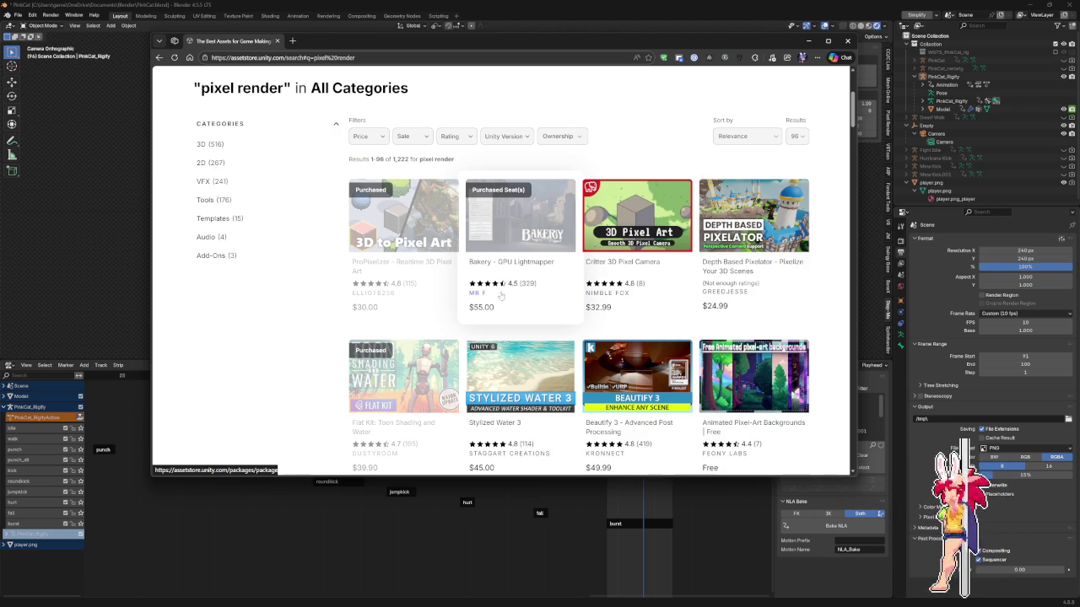
scroll(604, 272, down, 2)
scroll(574, 304, down, 1)
scroll(532, 340, down, 2)
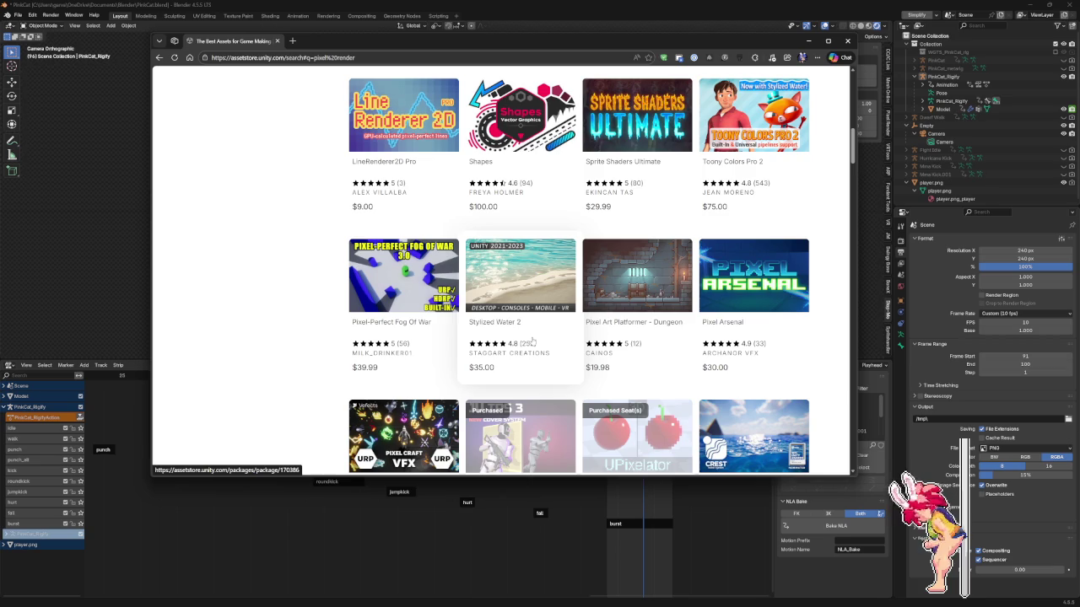
scroll(567, 349, down, 2)
scroll(570, 364, down, 1)
scroll(571, 364, down, 2)
scroll(571, 363, down, 2)
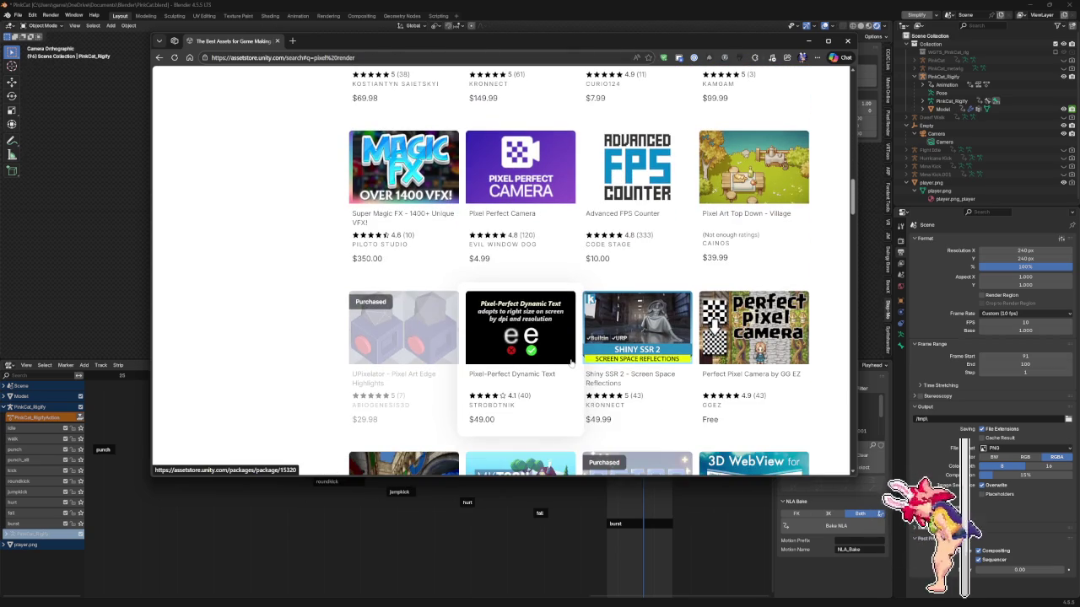
click(430, 348)
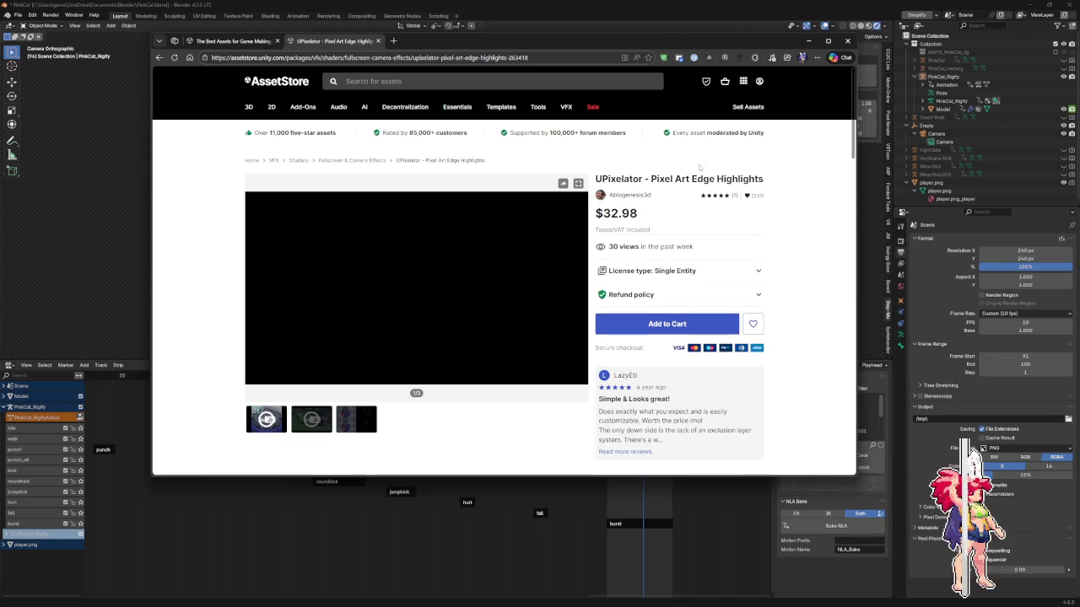
Check the Unity ID account menu, then bring the Asset Store browser back maximized.
click(759, 81)
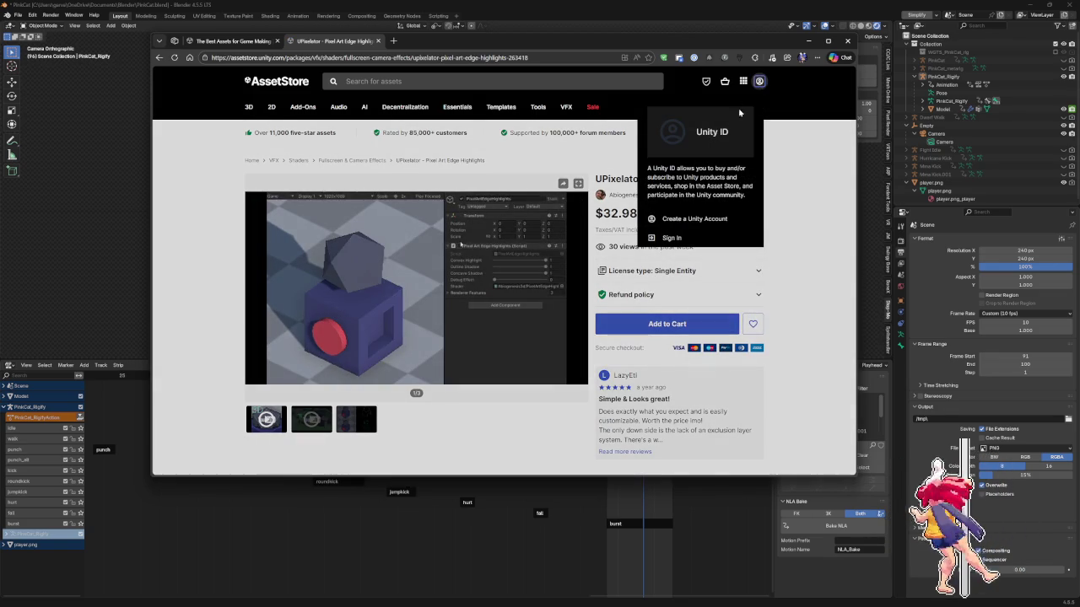
click(675, 237)
click(808, 40)
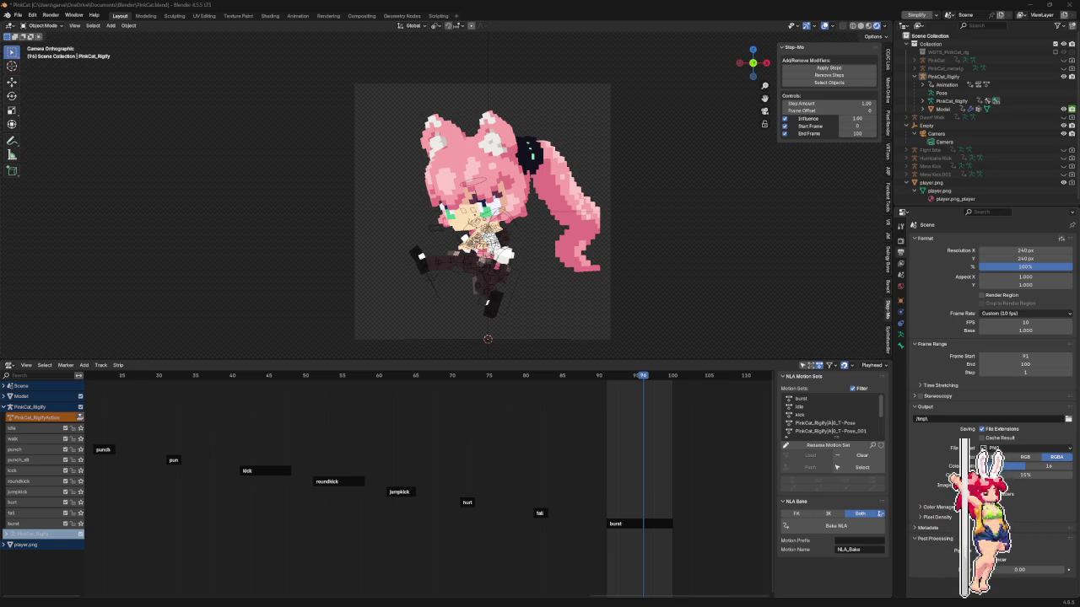
key(alt+Tab)
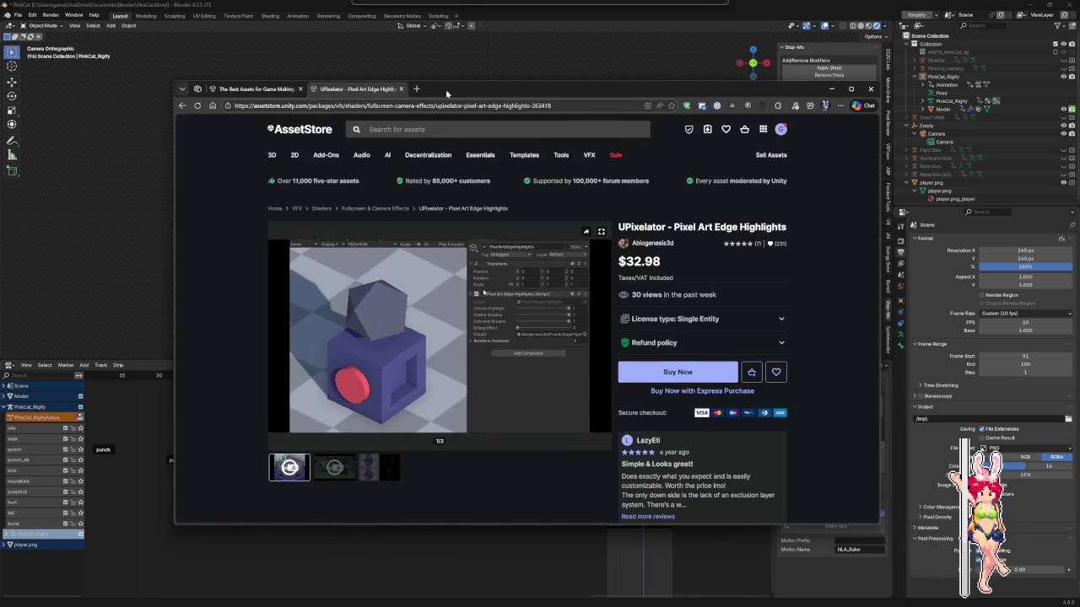
key(super+Up)
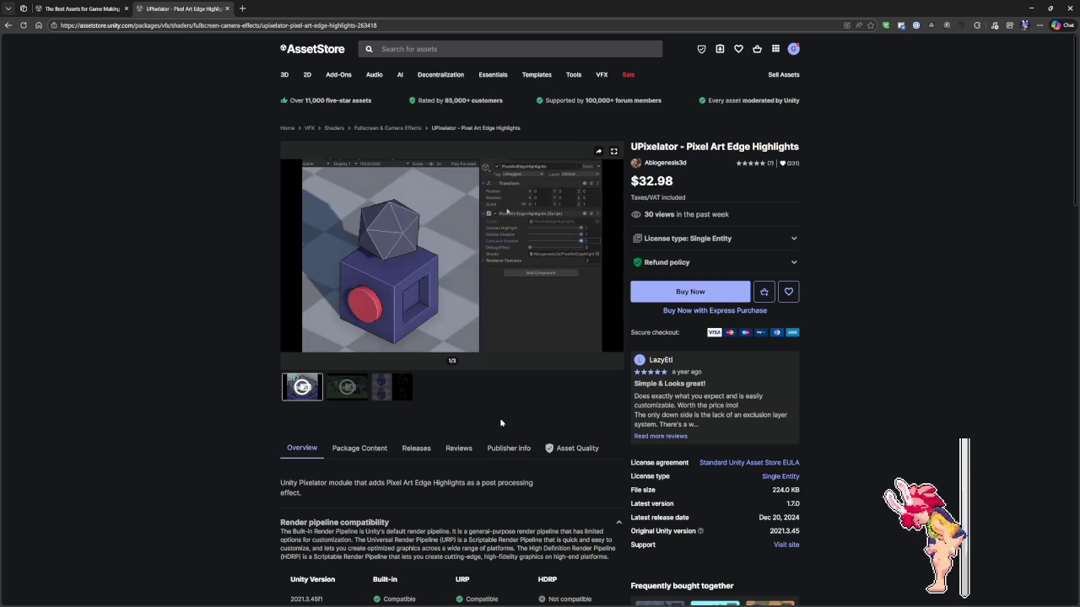
Switch to the second preview video and open the UPixelator WebGL demo in a new tab.
click(359, 393)
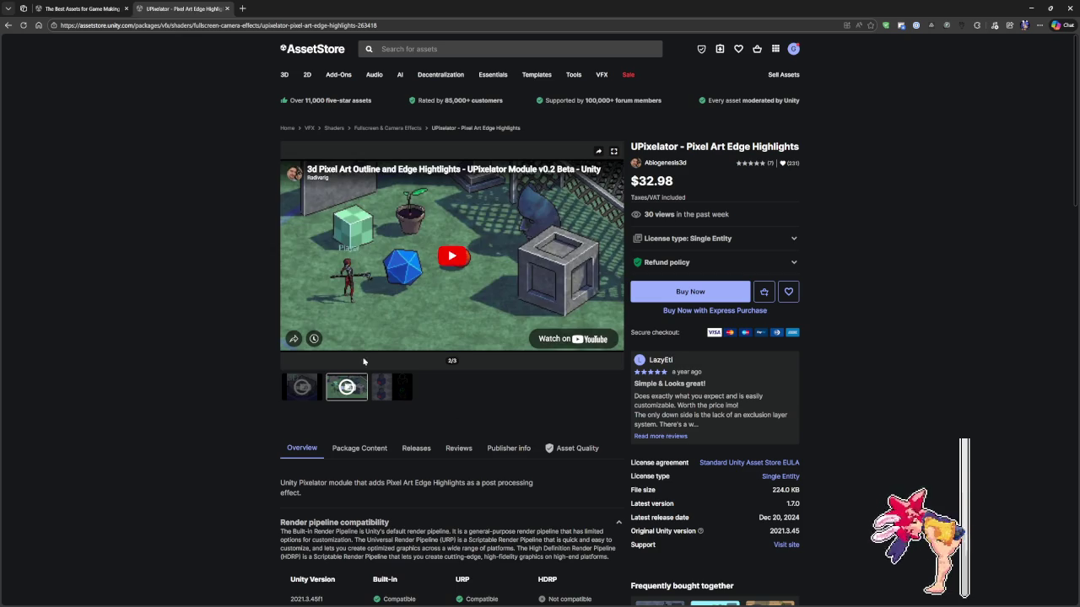
scroll(459, 292, down, 3)
scroll(433, 340, down, 2)
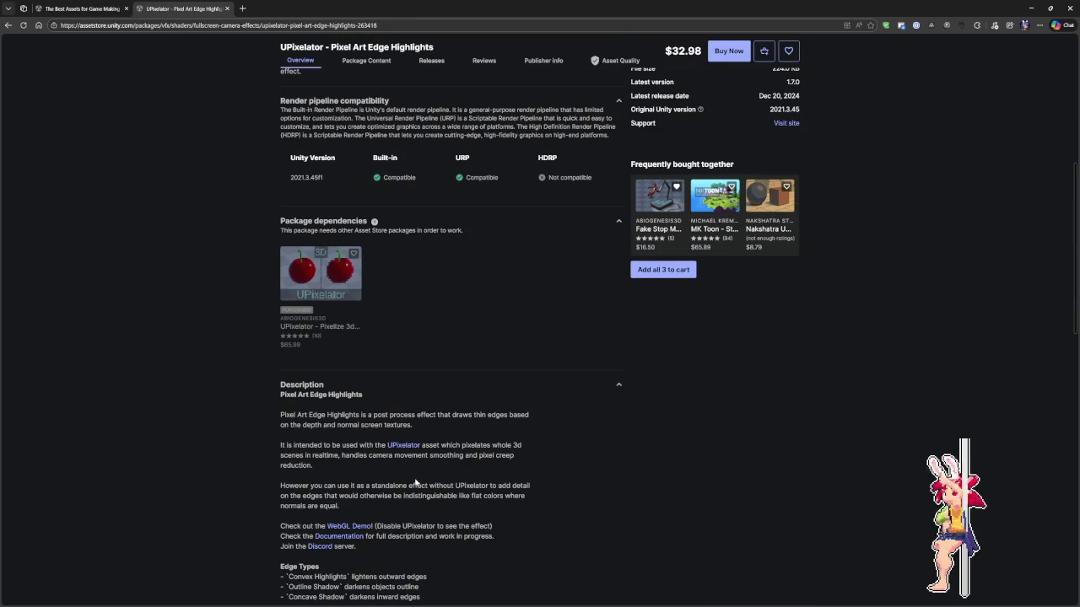
click(363, 527)
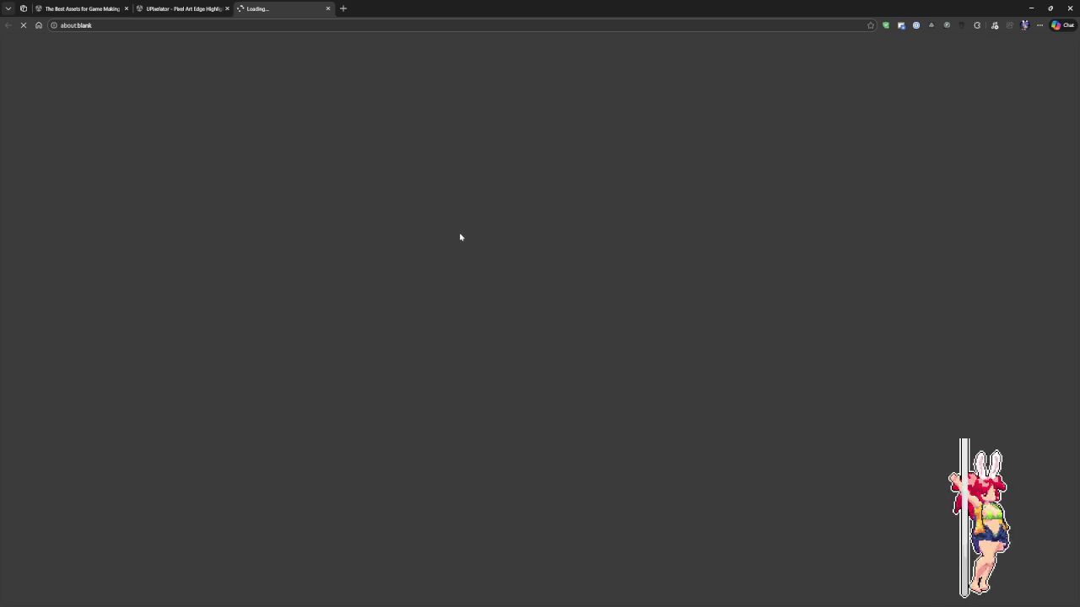
Back on the UPixelator product page, scroll down through the description and back to the top.
click(135, 10)
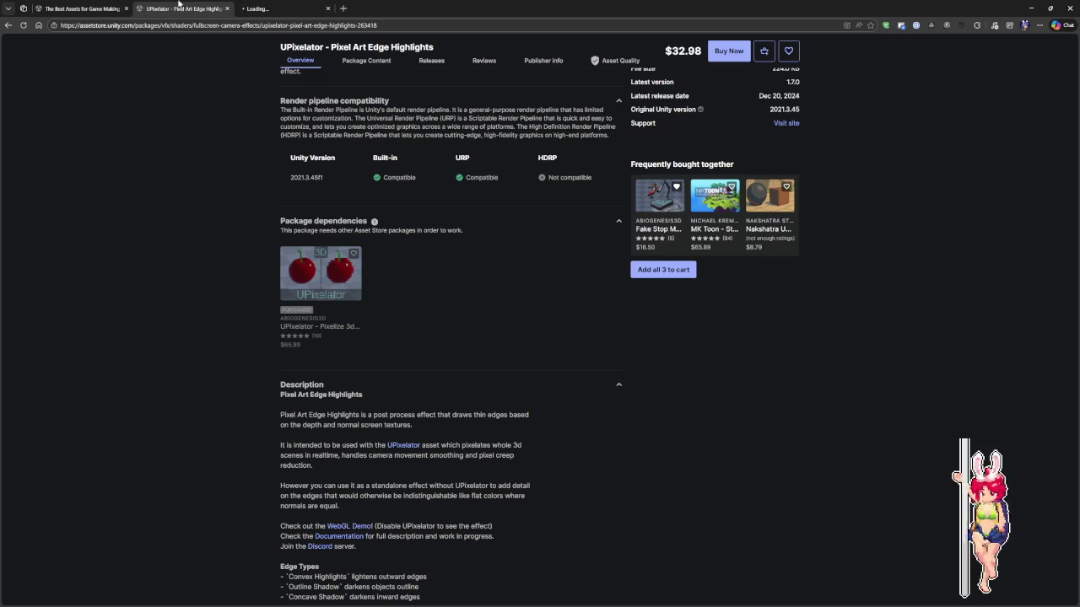
scroll(224, 394, down, 1)
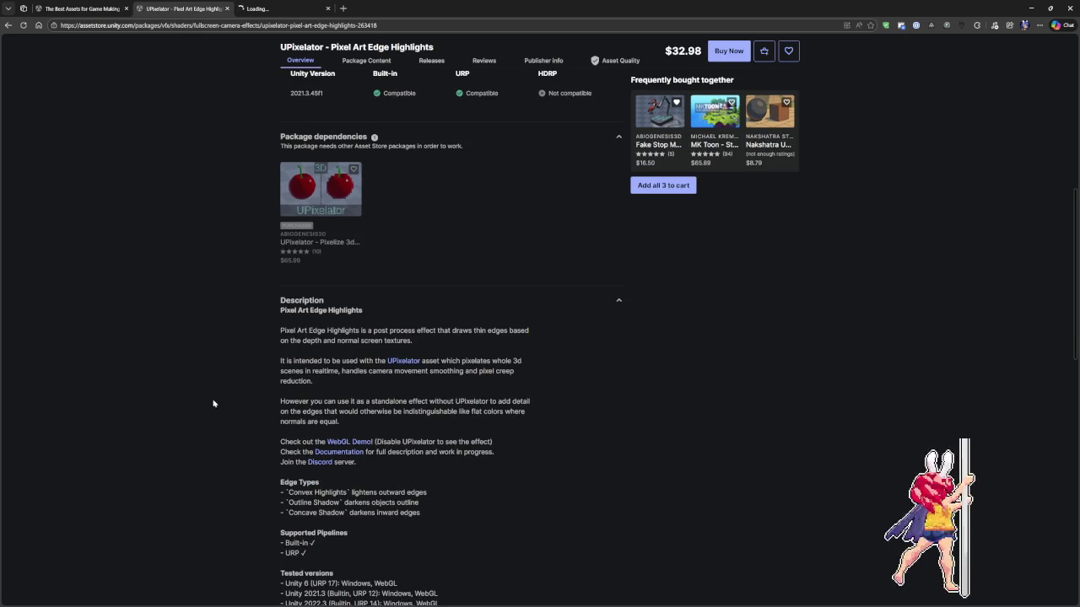
scroll(192, 399, down, 1)
scroll(192, 399, down, 1)
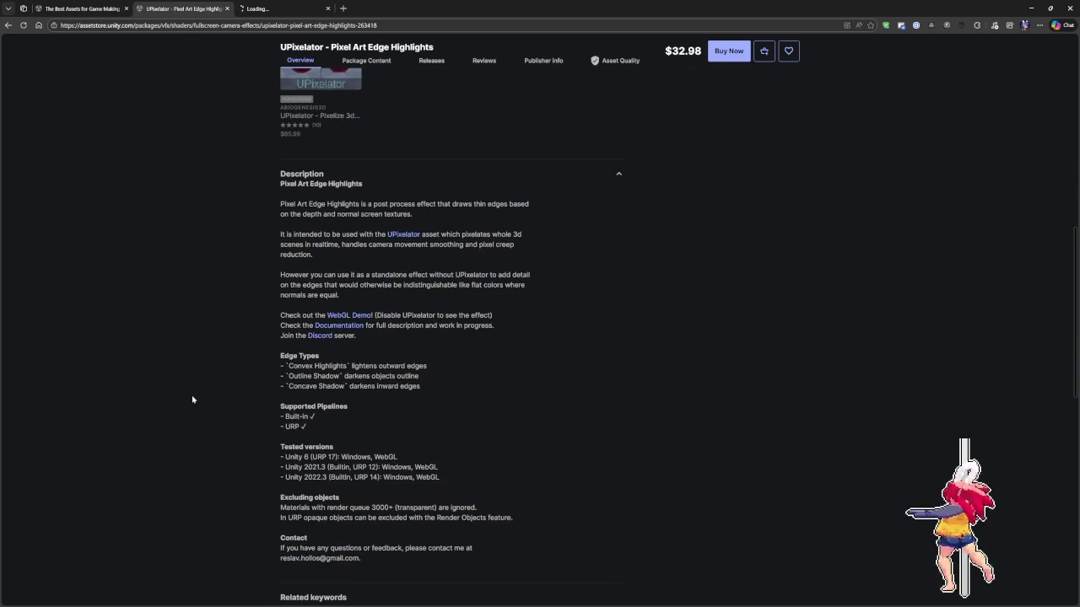
scroll(192, 399, down, 1)
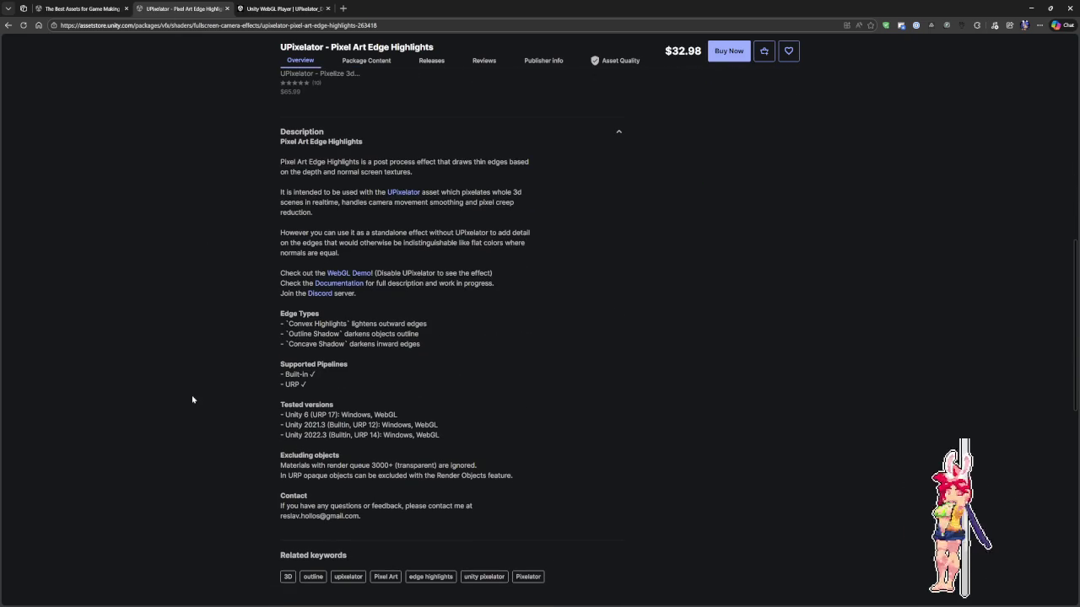
scroll(197, 399, up, 3)
scroll(198, 401, up, 3)
scroll(200, 402, up, 1)
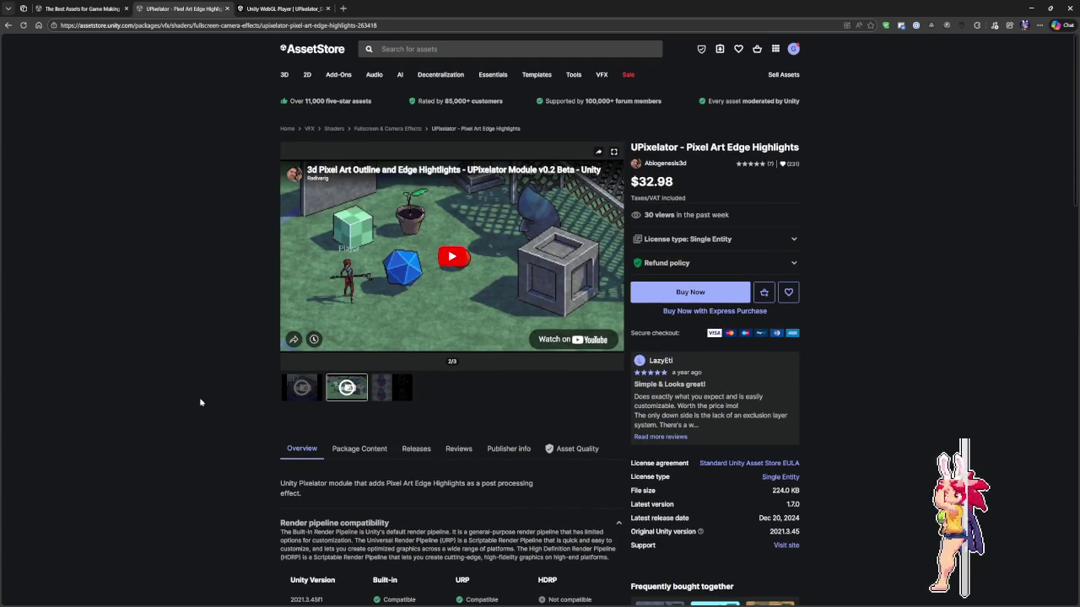
click(287, 8)
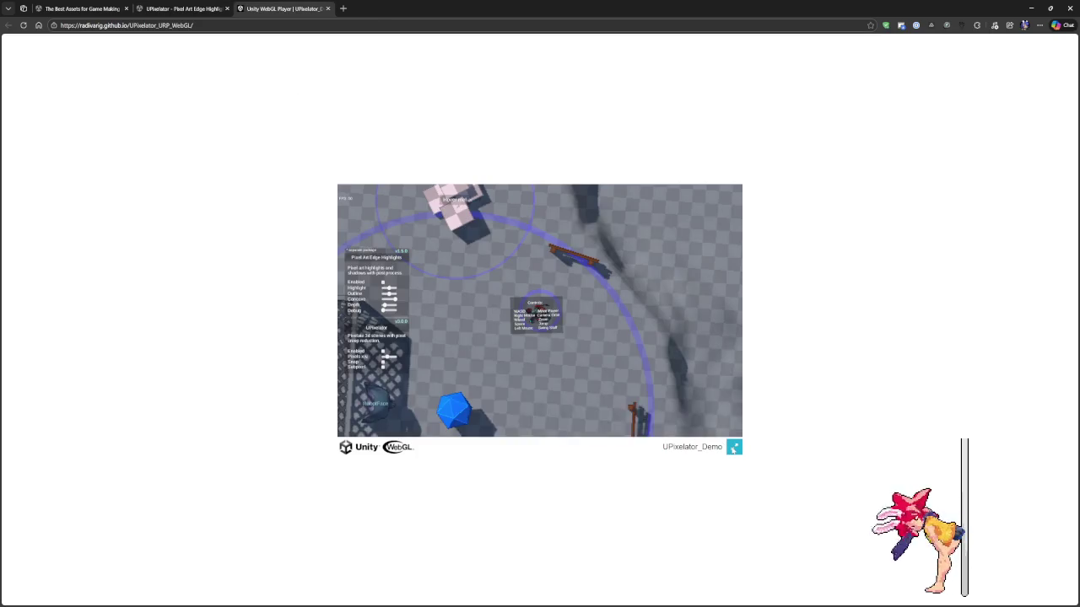
Run the demo fullscreen, zoom in, orbit to a tilted view, and swing the staff twice.
click(734, 448)
scroll(588, 399, up, 3)
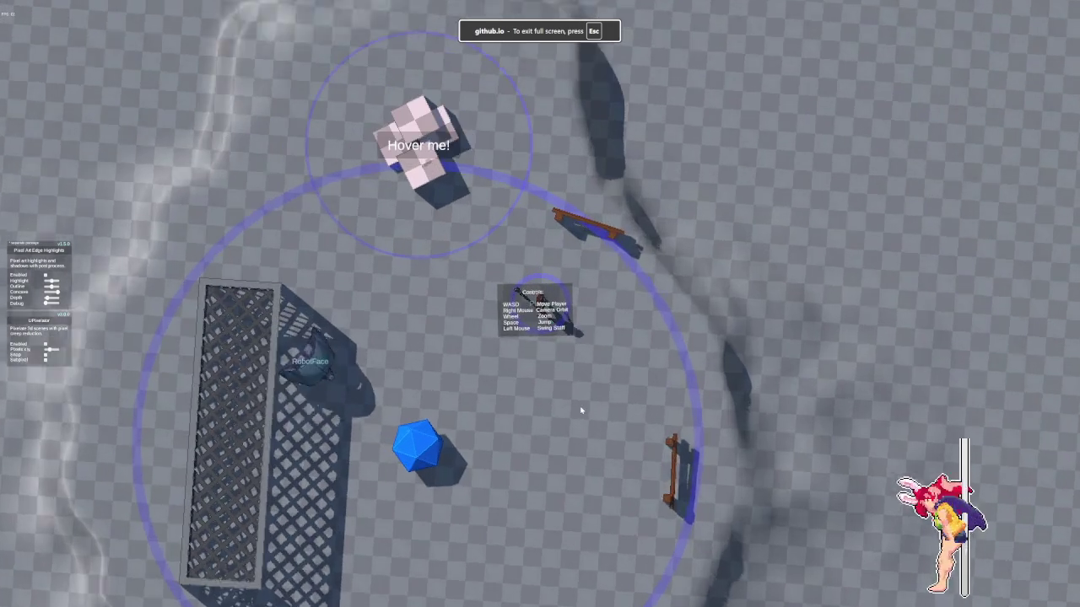
scroll(582, 405, up, 2)
mouse_move(578, 411)
right_down()
mouse_move(474, 351)
mouse_move(620, 334)
right_up()
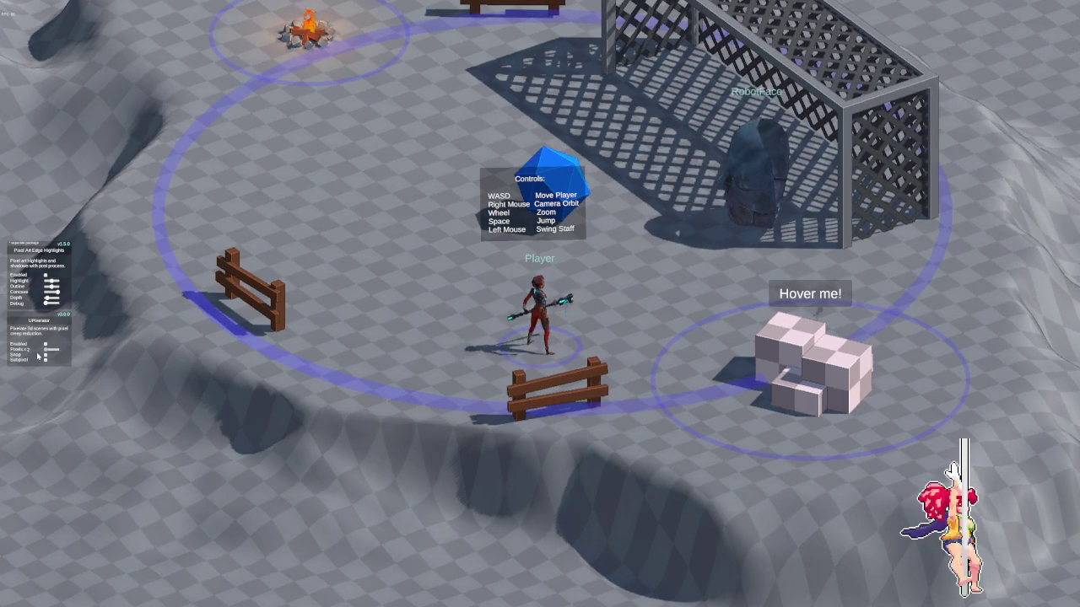
click(558, 306)
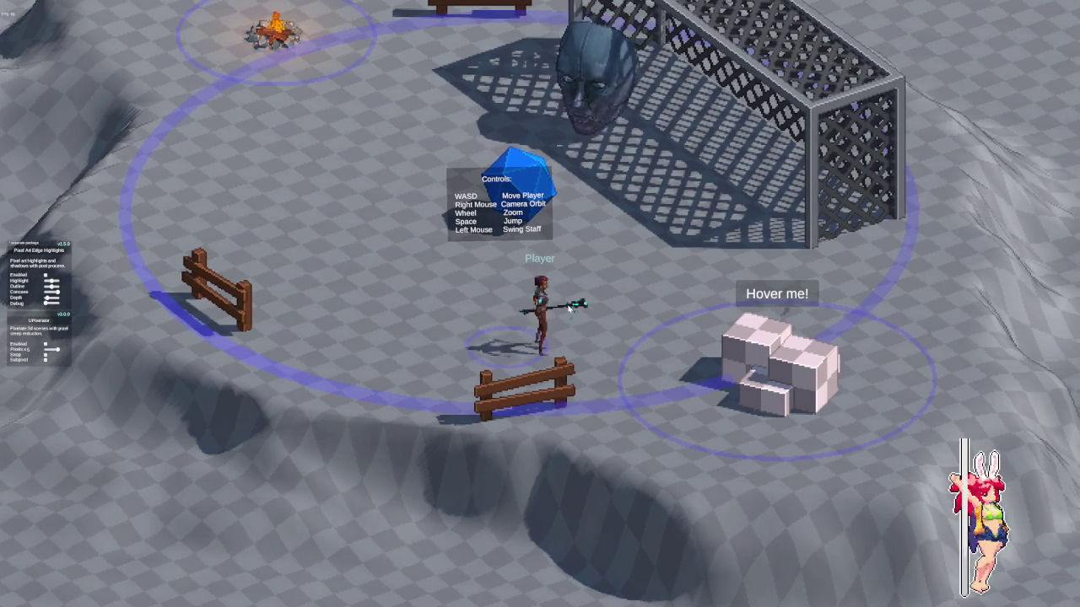
click(570, 312)
Walk the player around the map with WASD, pushing the blue icosahedron.
key(a)
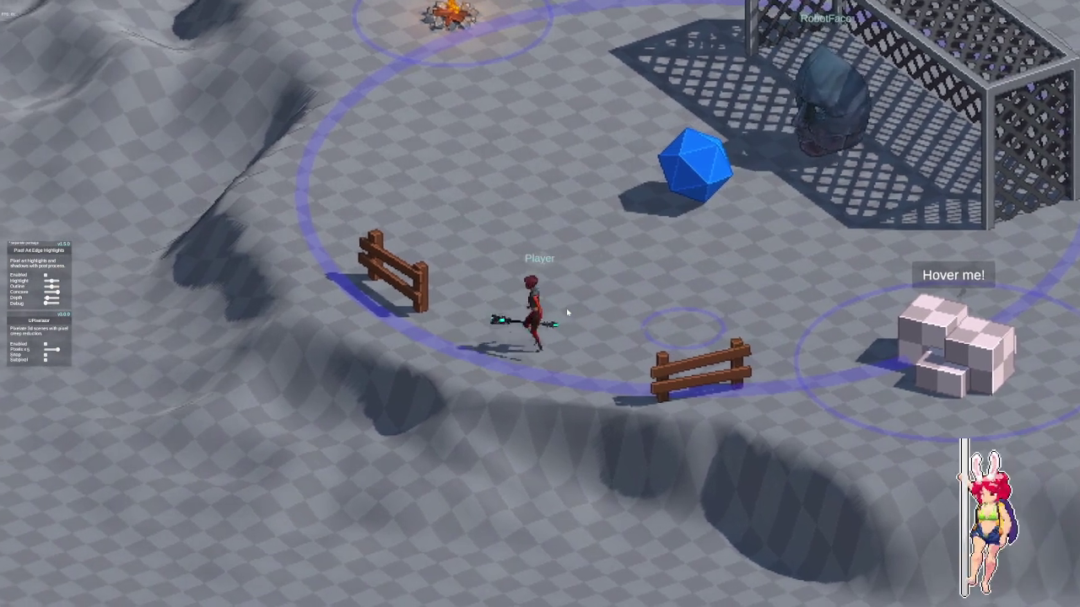
key(w)
key(w)
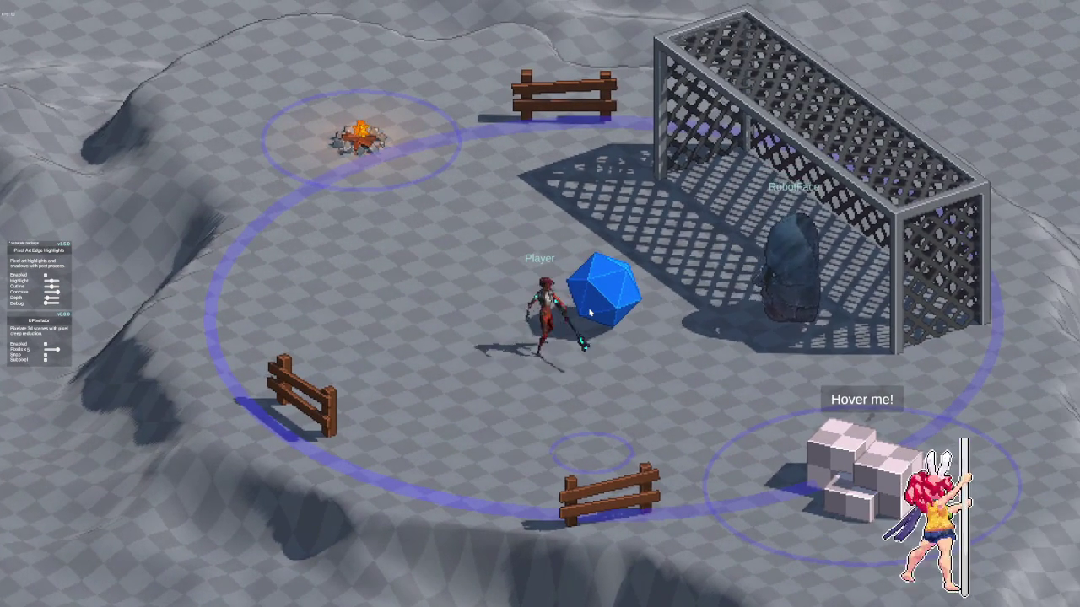
key(w)
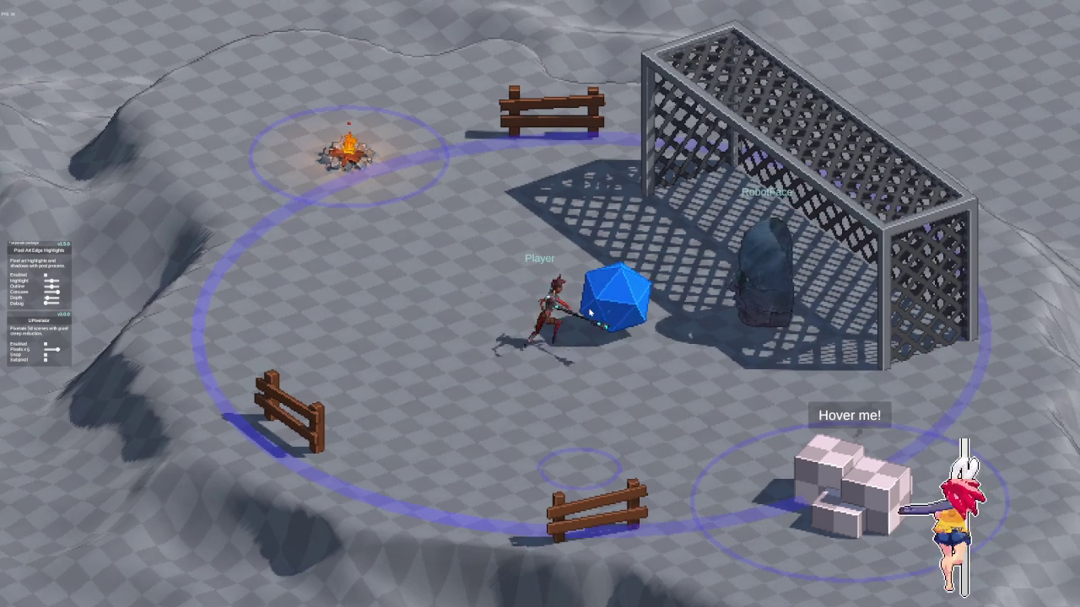
key(w)
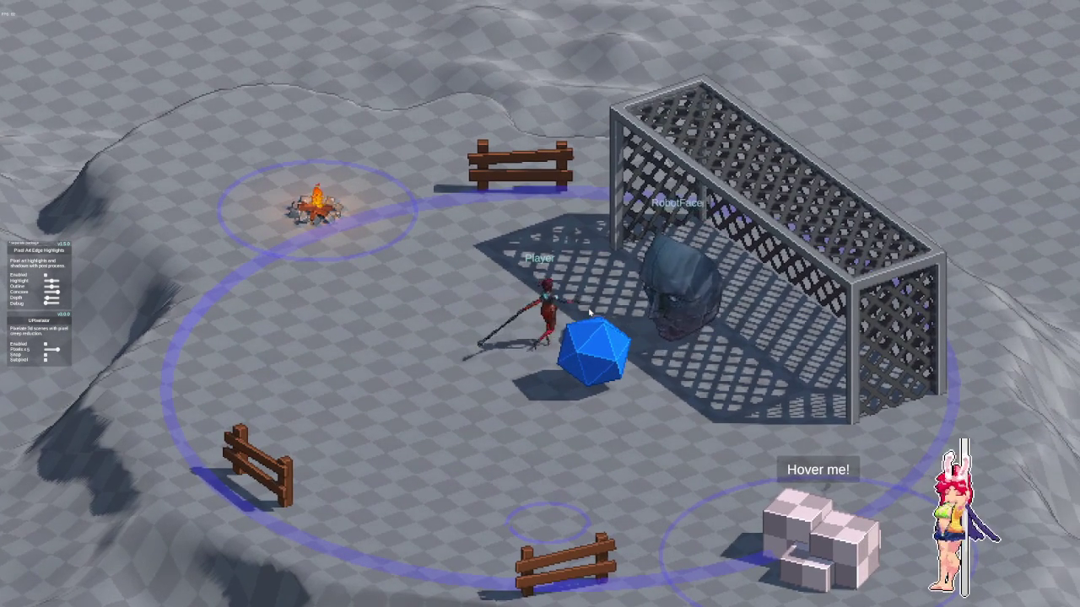
key(d)
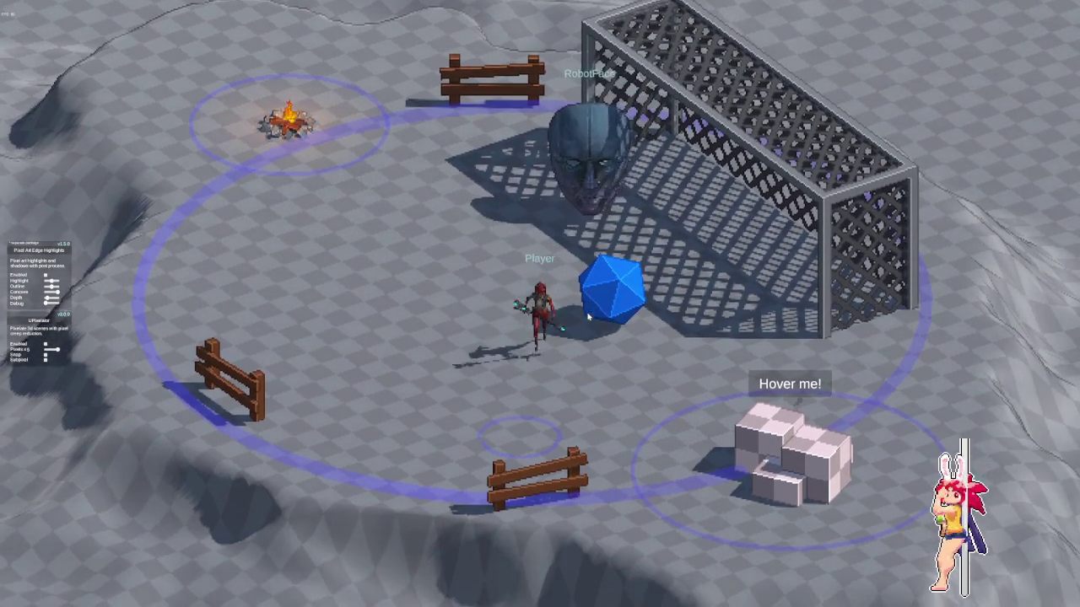
key(d)
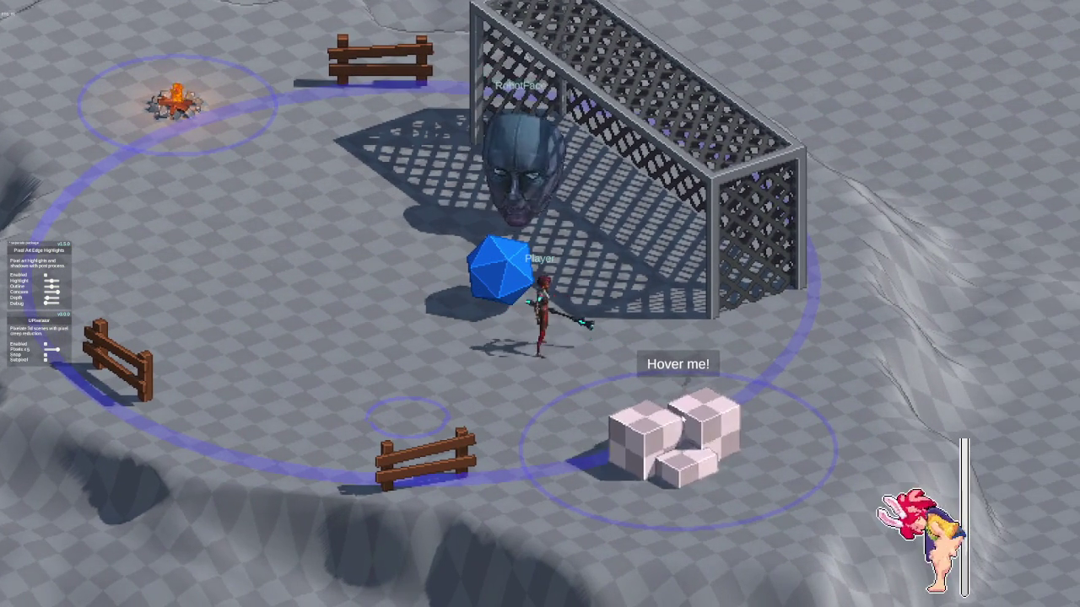
key(a)
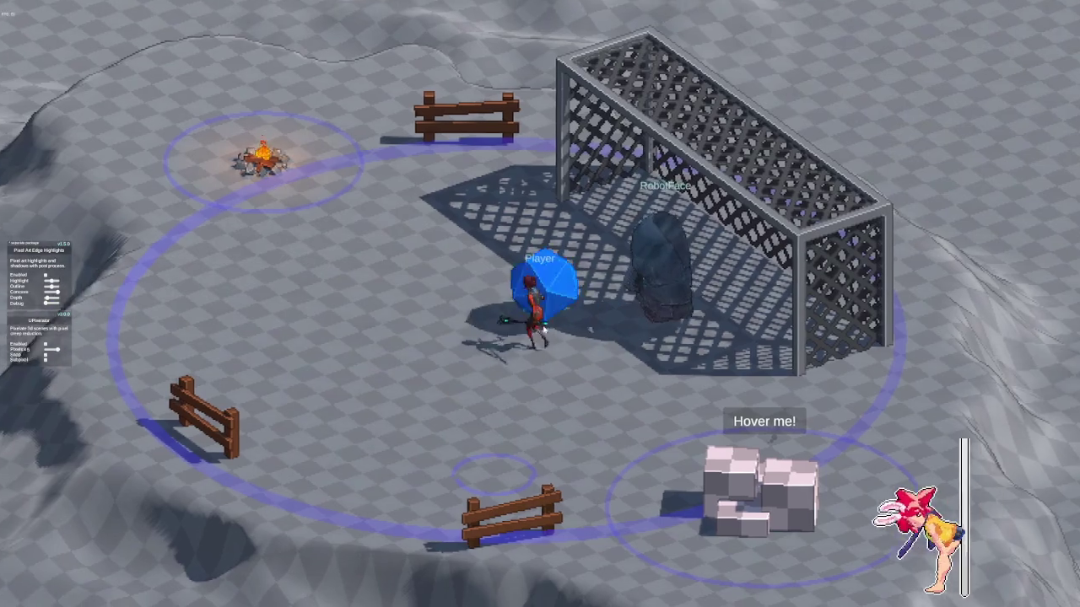
key(d)
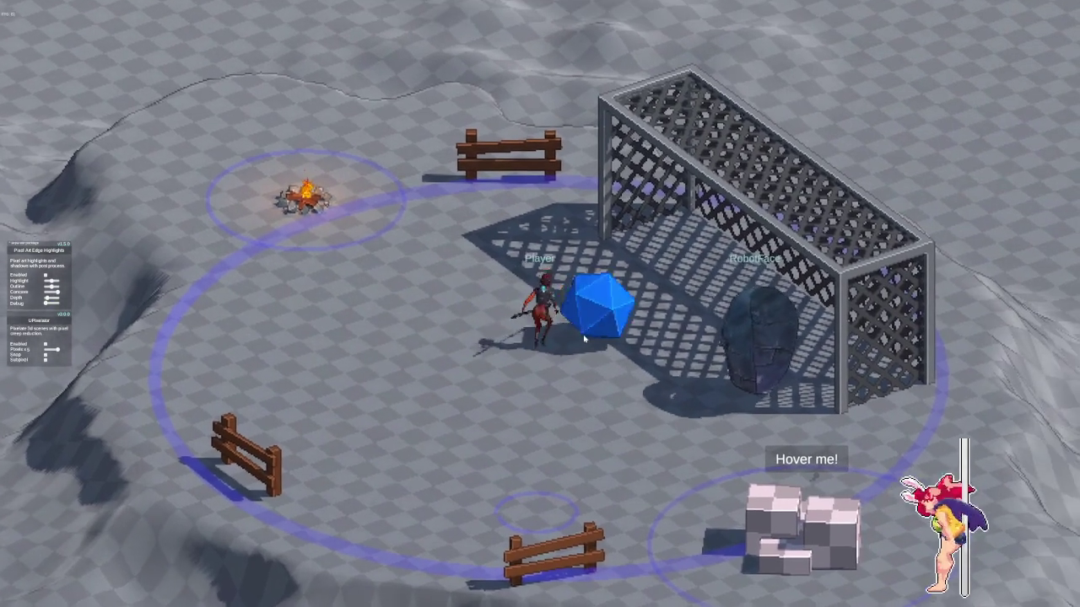
key(s)
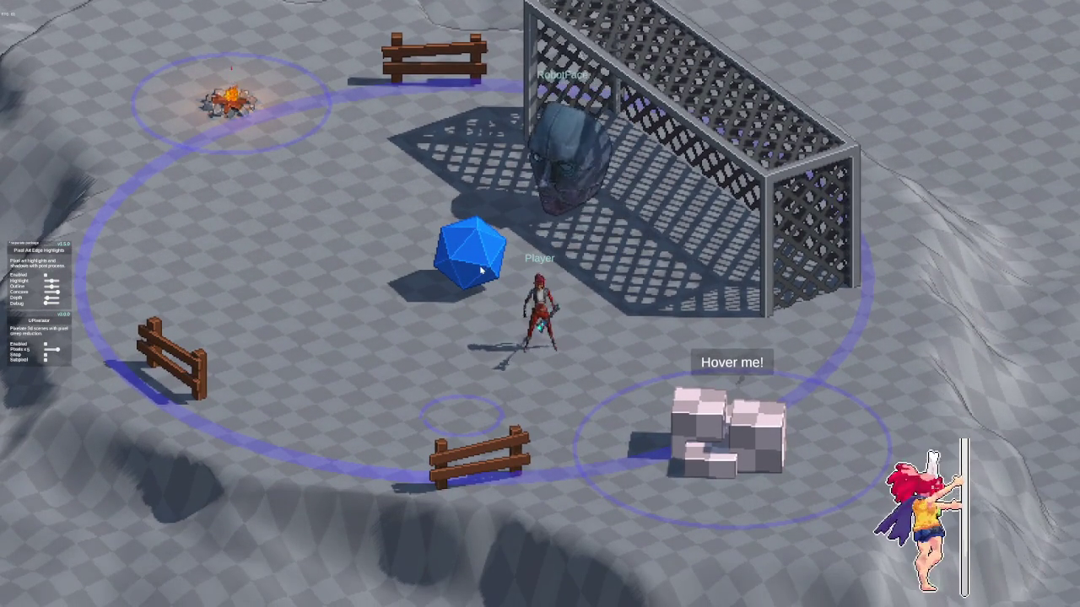
Move the player beside the icosahedron and walk back and forth past it.
click(483, 270)
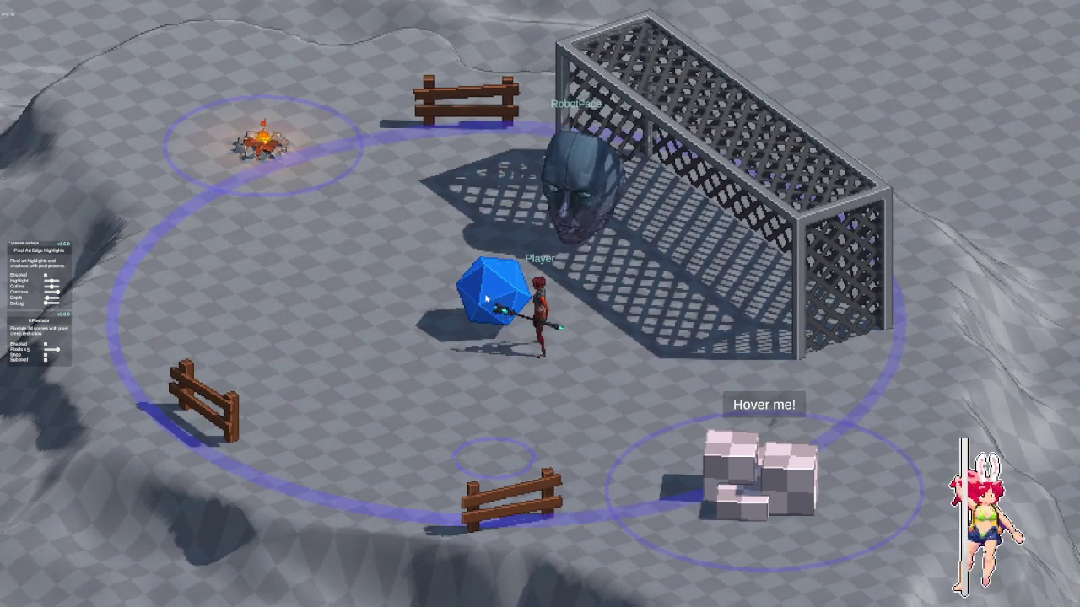
drag(487, 318, 494, 316)
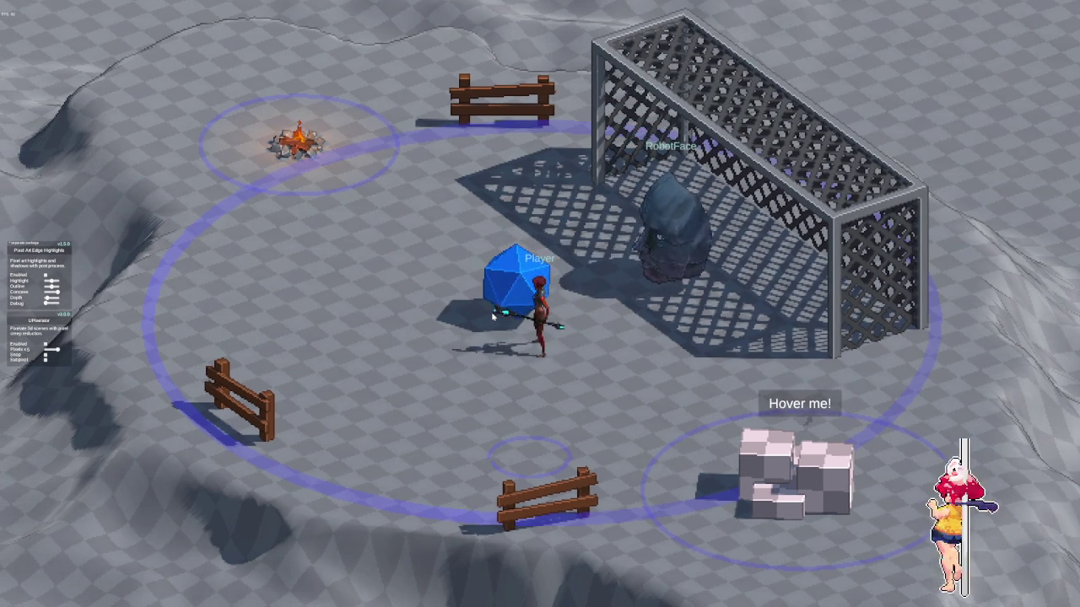
key(w)
key(d)
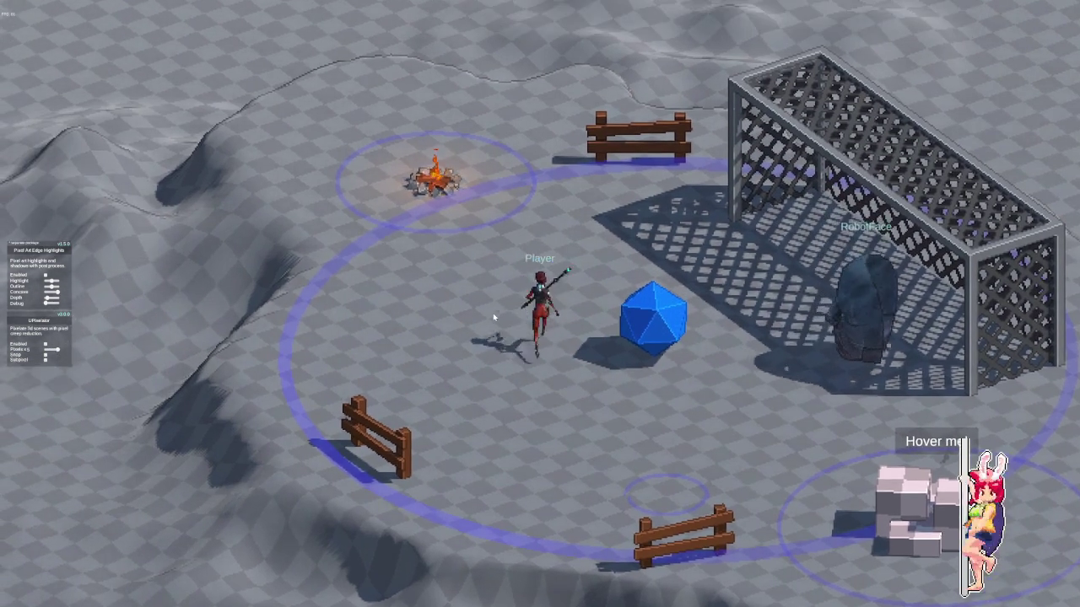
key(s)
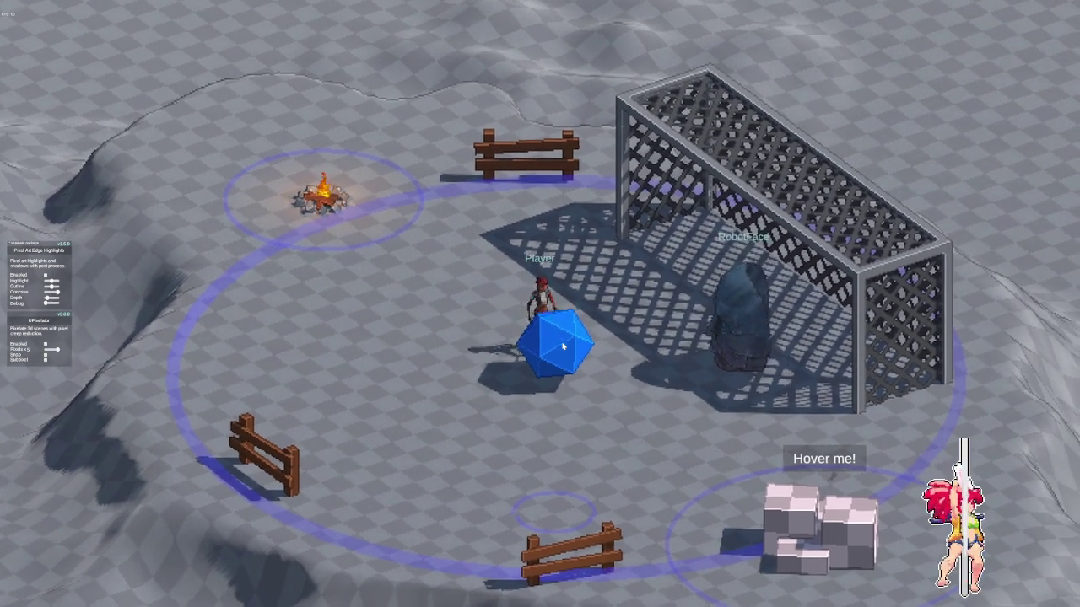
key(w)
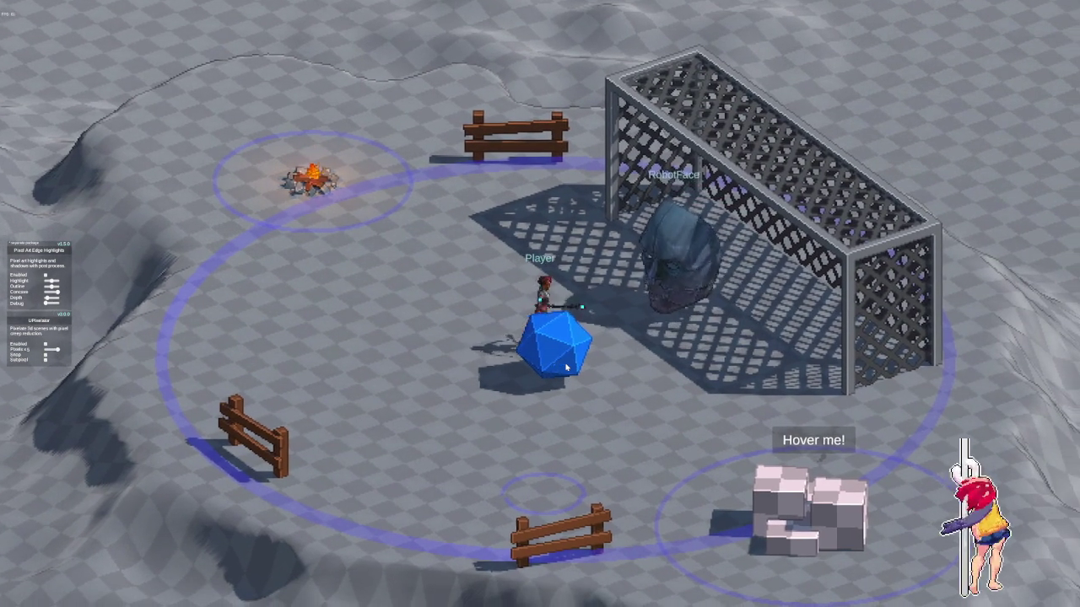
key(s)
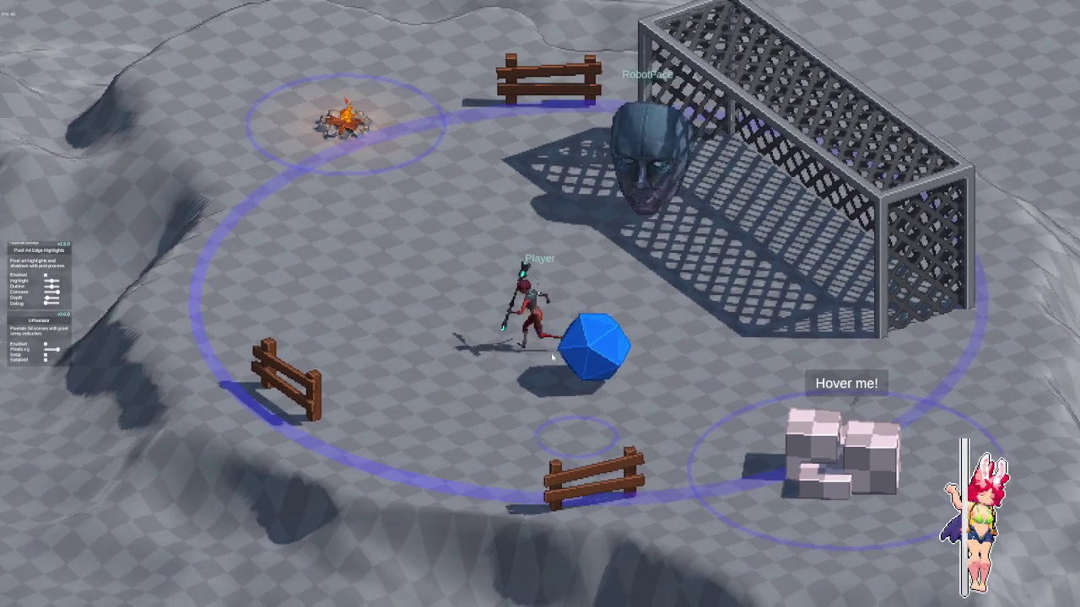
key(w)
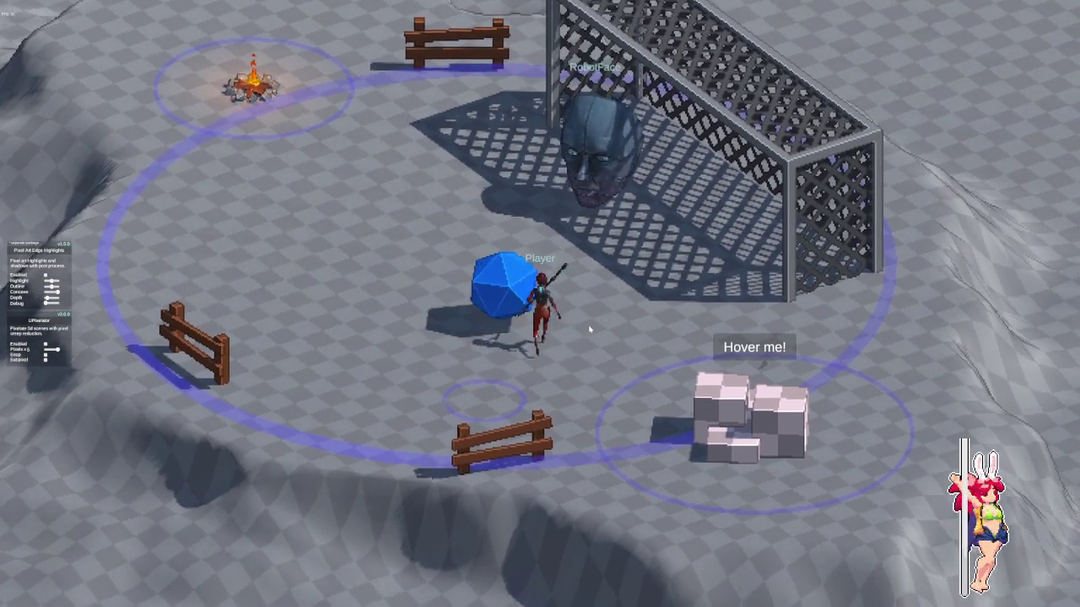
Walk the player to the campfire and back, then untick UPixelator Snap.
key(a)
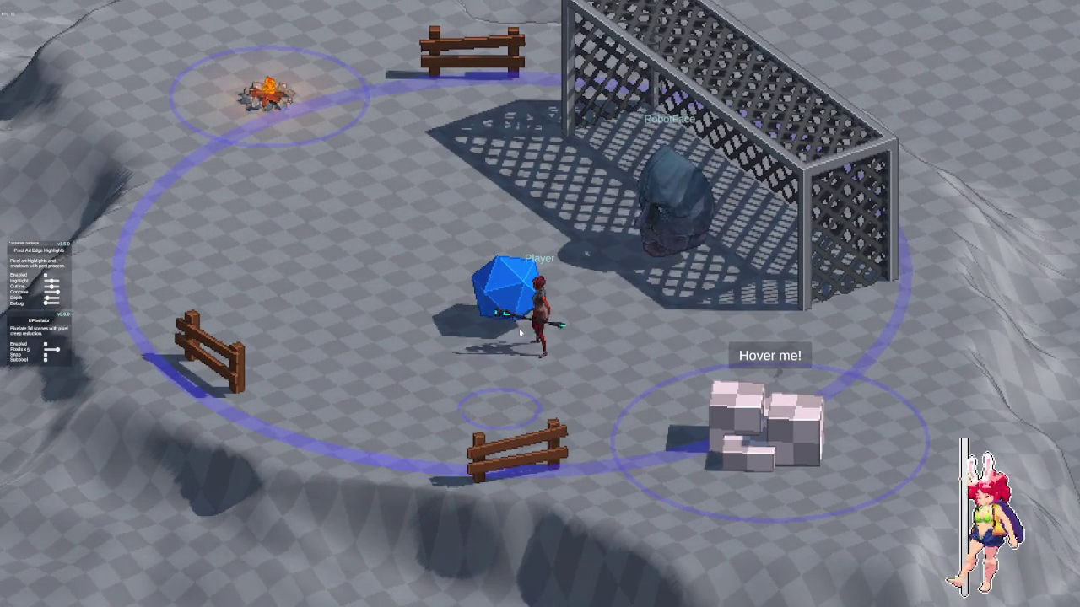
key(w)
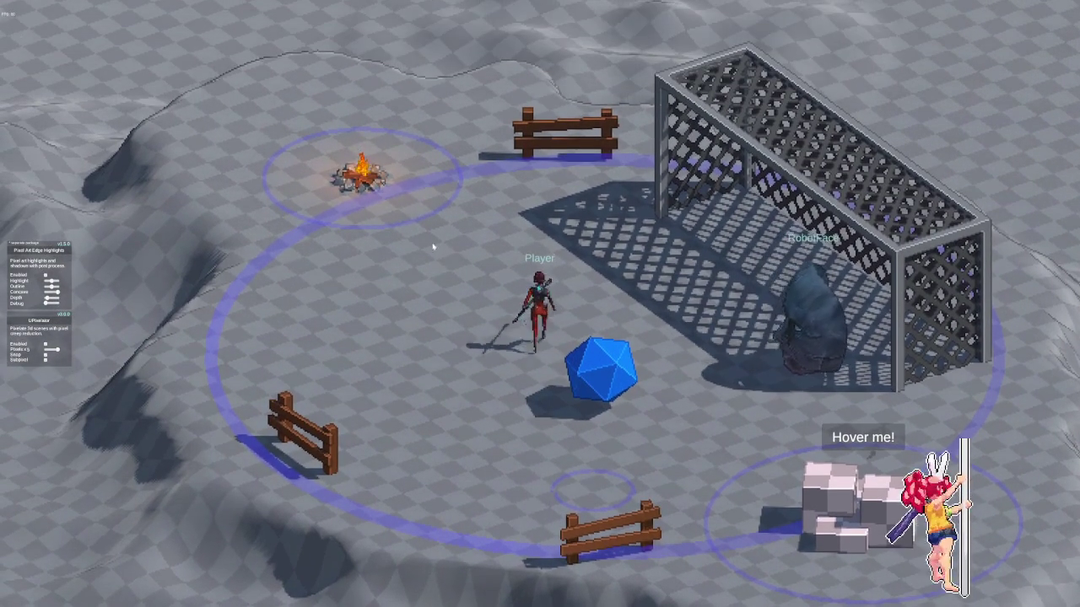
key(a)
key(w)
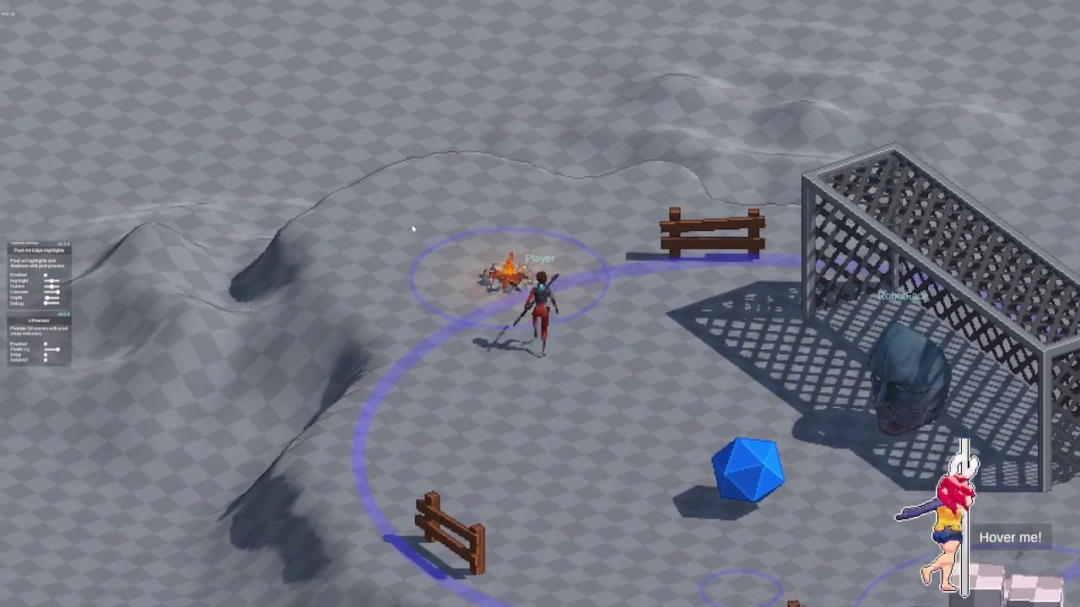
key(s)
key(s)
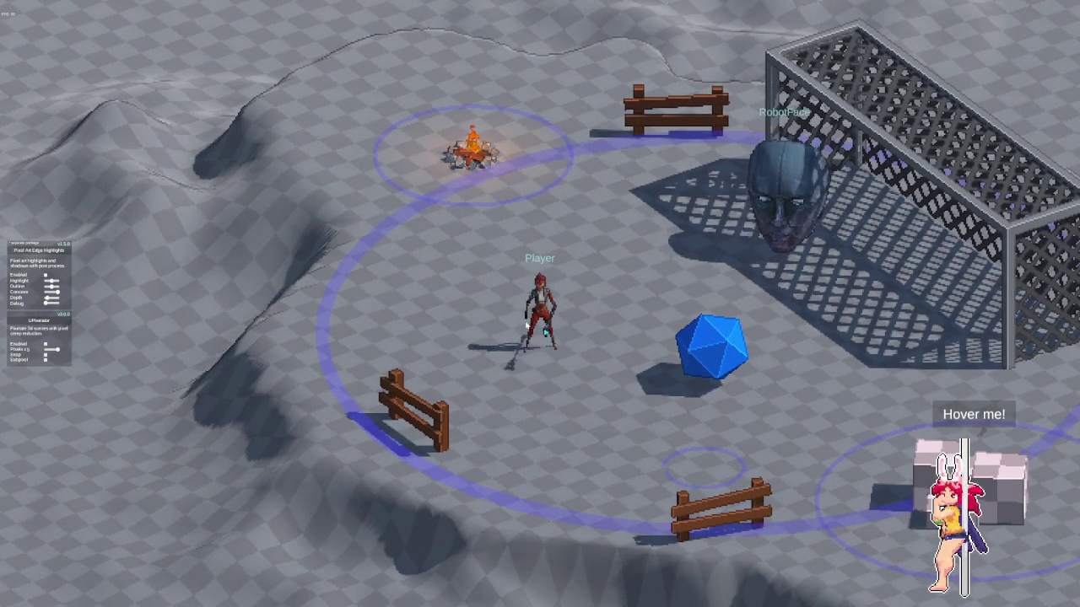
click(47, 355)
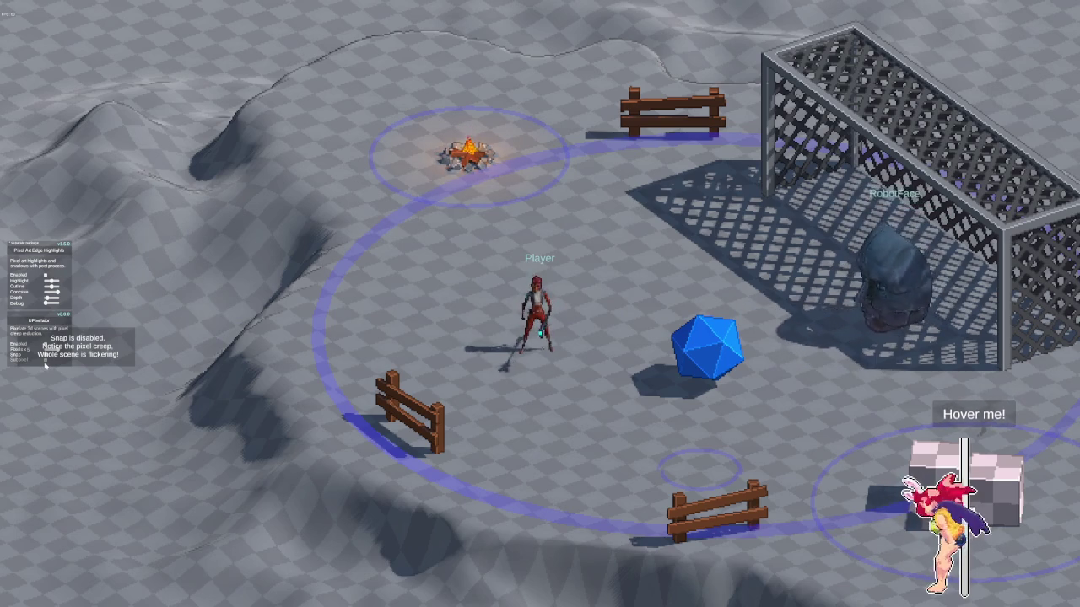
With Snap off, run the player around to watch pixel creep, then exit fullscreen with Esc.
key(d)
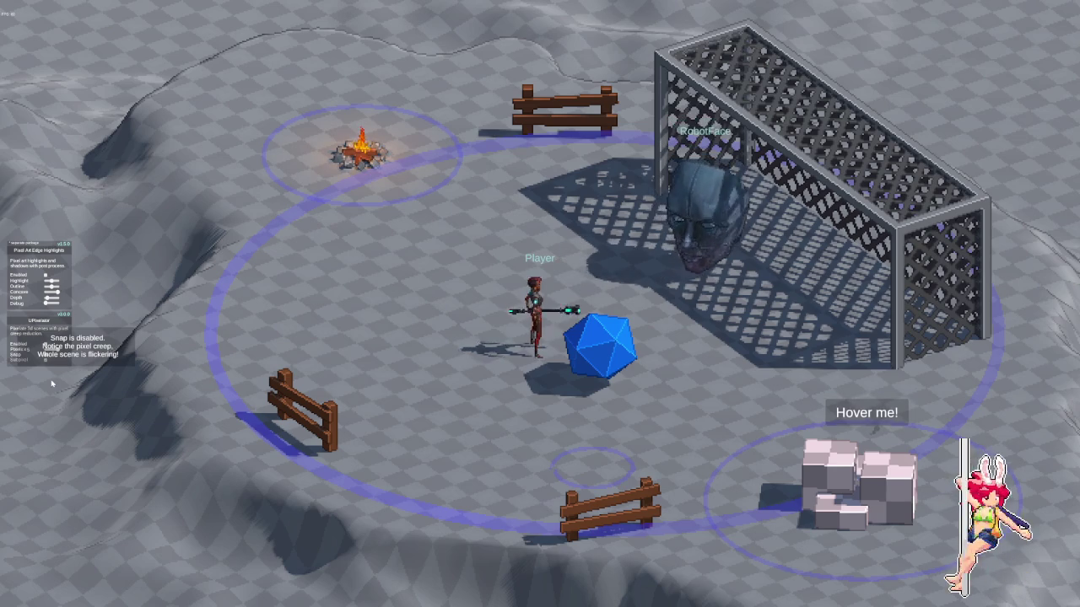
key(d)
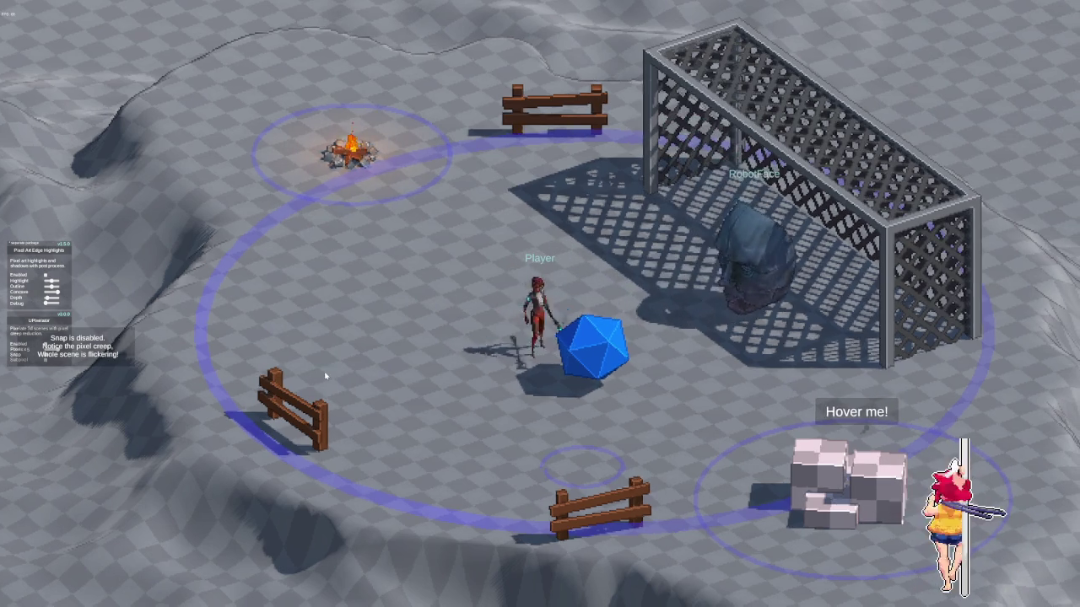
key(s)
key(w)
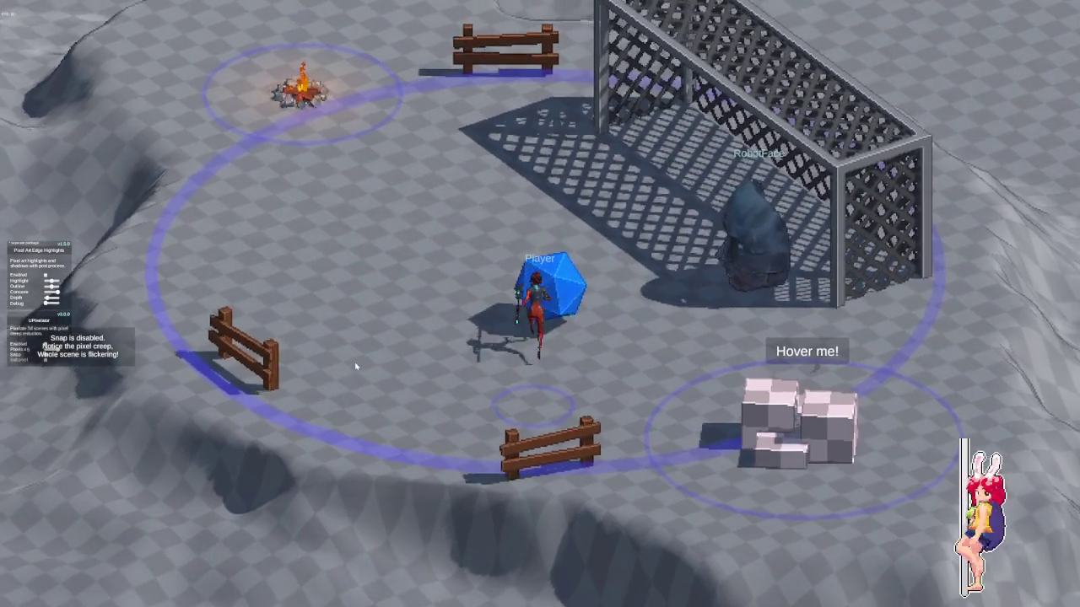
key(a)
key(s)
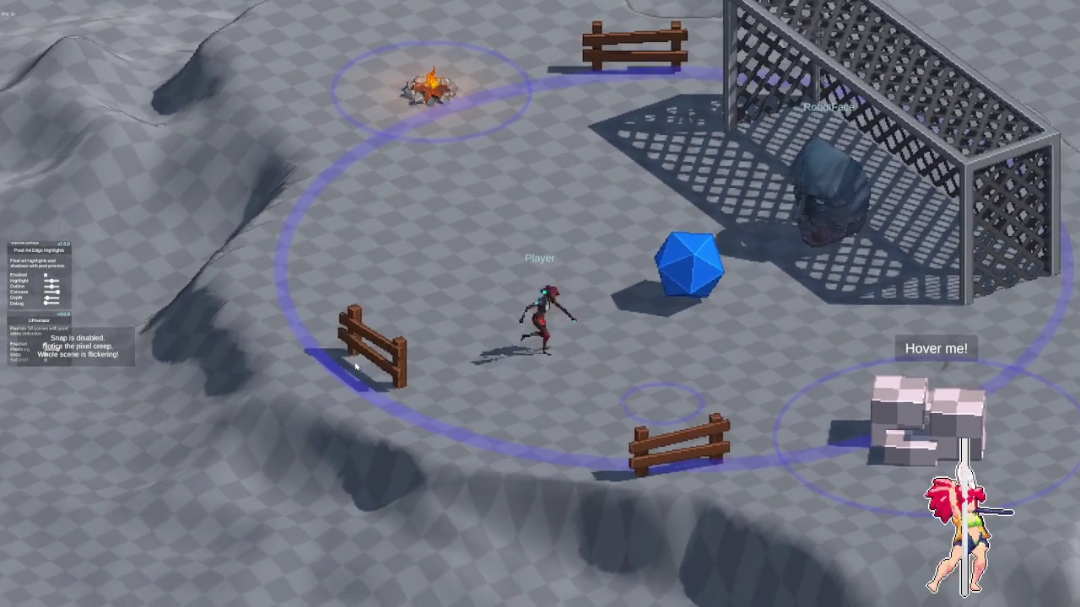
key(d)
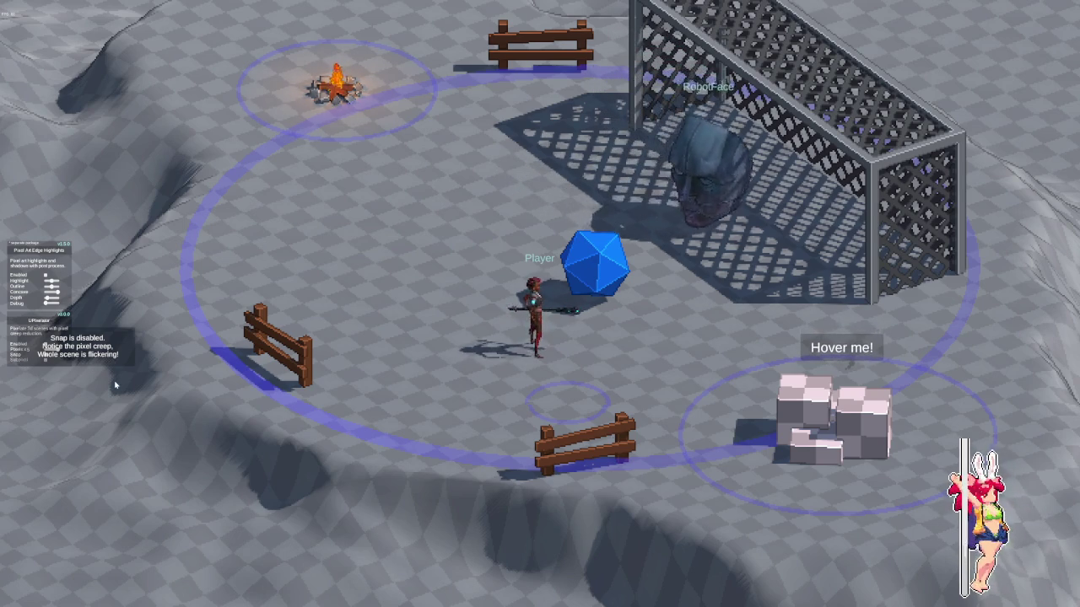
key(Escape)
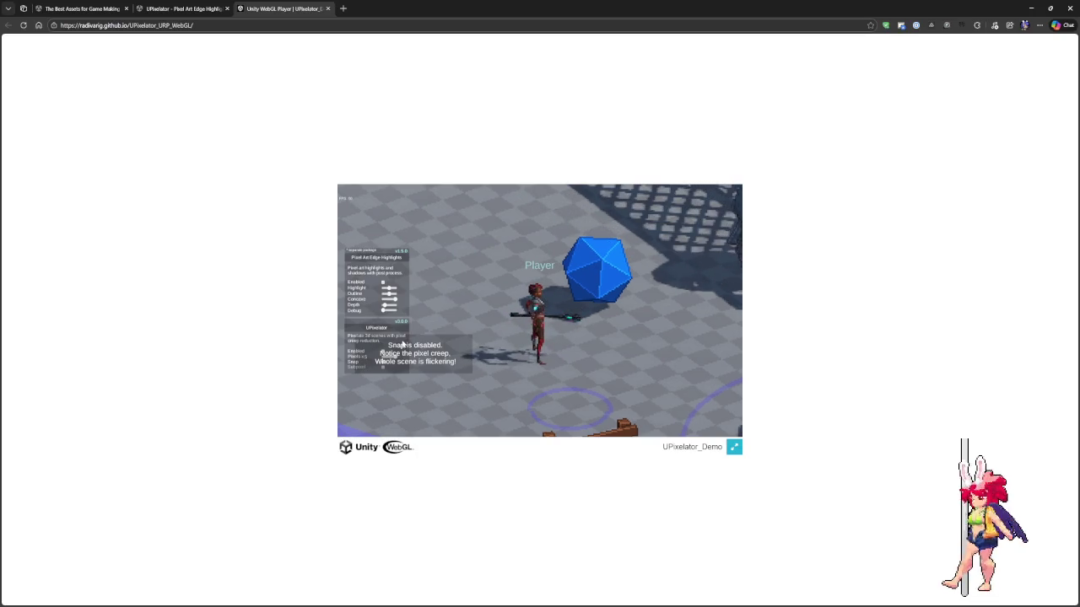
Reload the demo with F5 and run it fullscreen again, zooming the view.
key(F5)
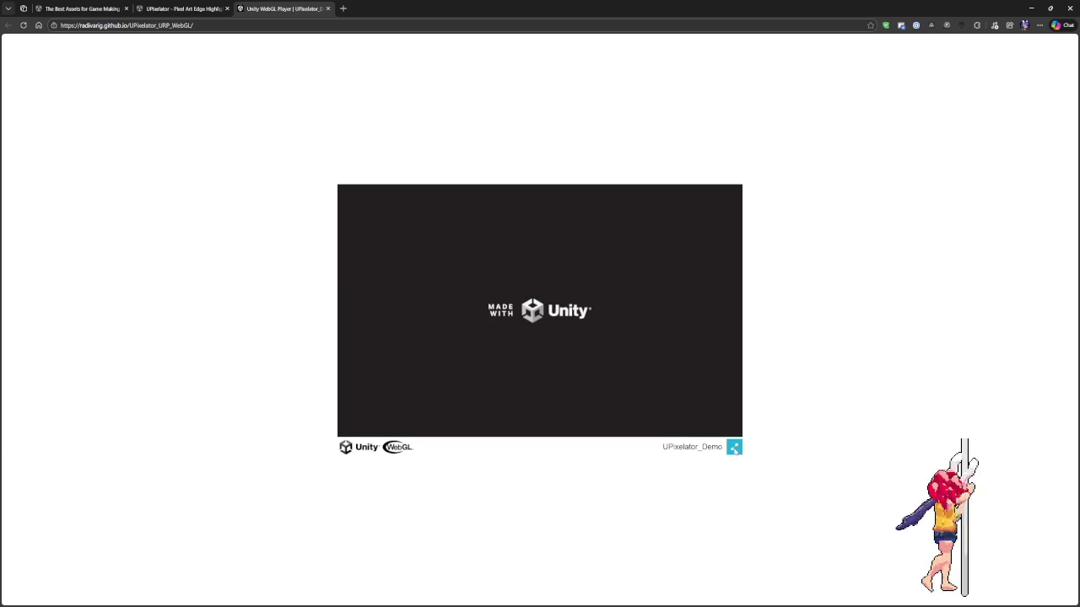
click(734, 449)
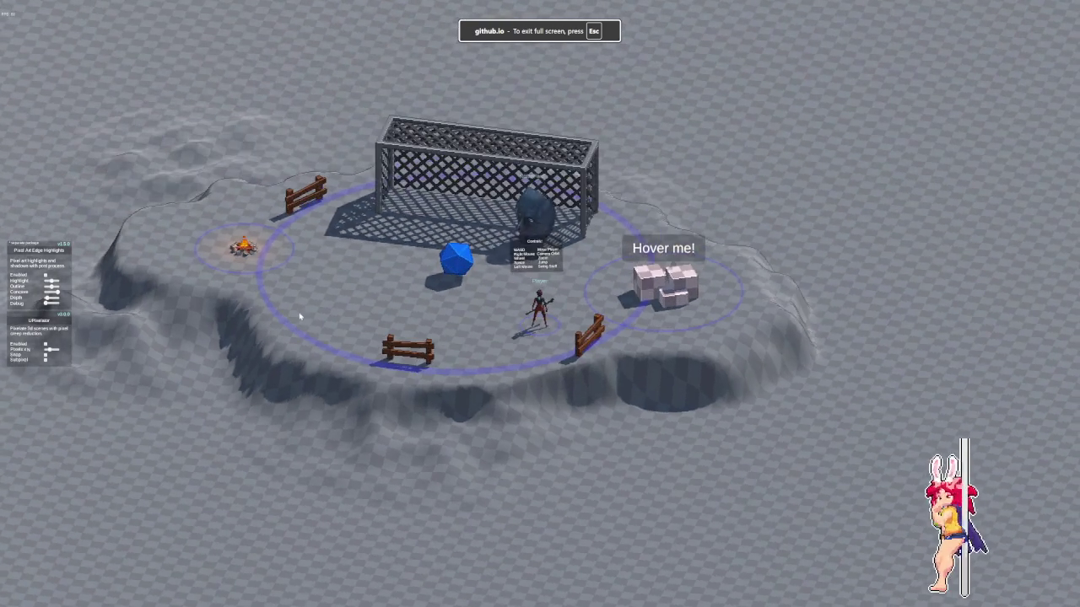
scroll(567, 312, up, 5)
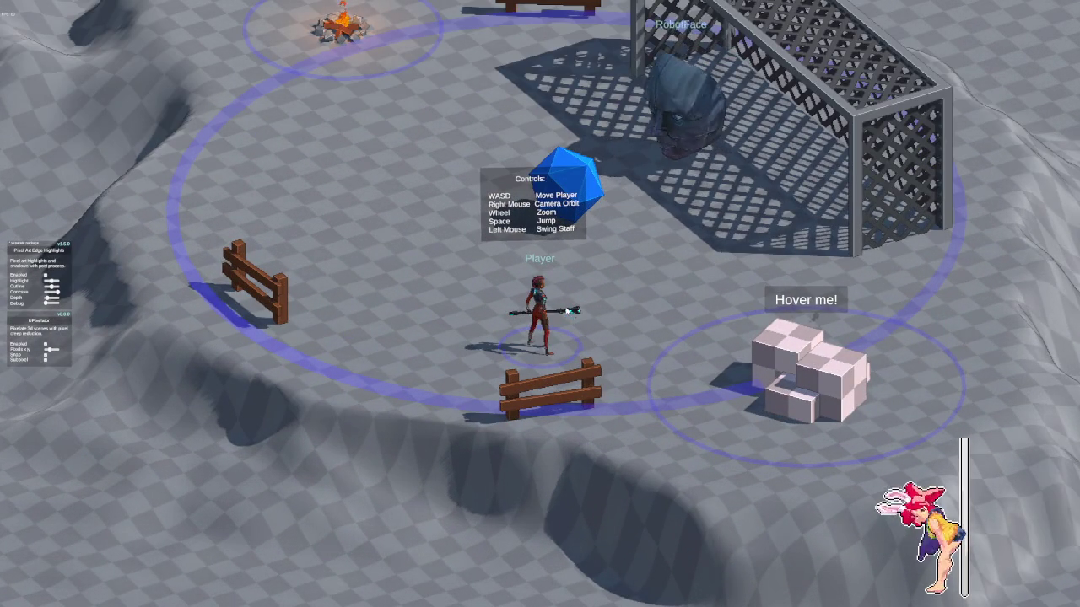
Run around the arena and push the blue ball down-right past the lower fence.
key(w)
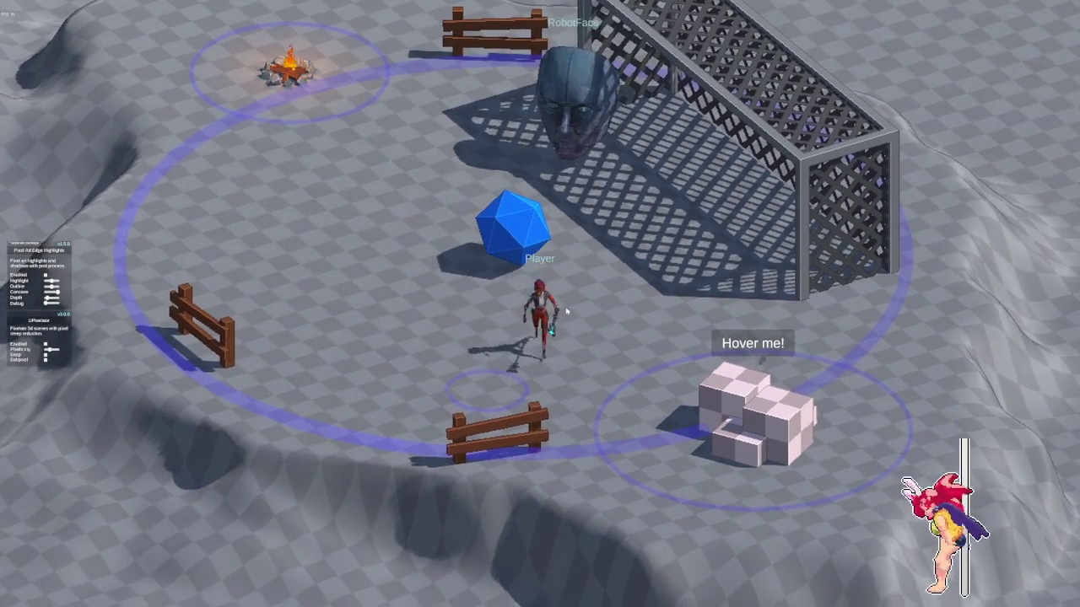
key(a)
key(w)
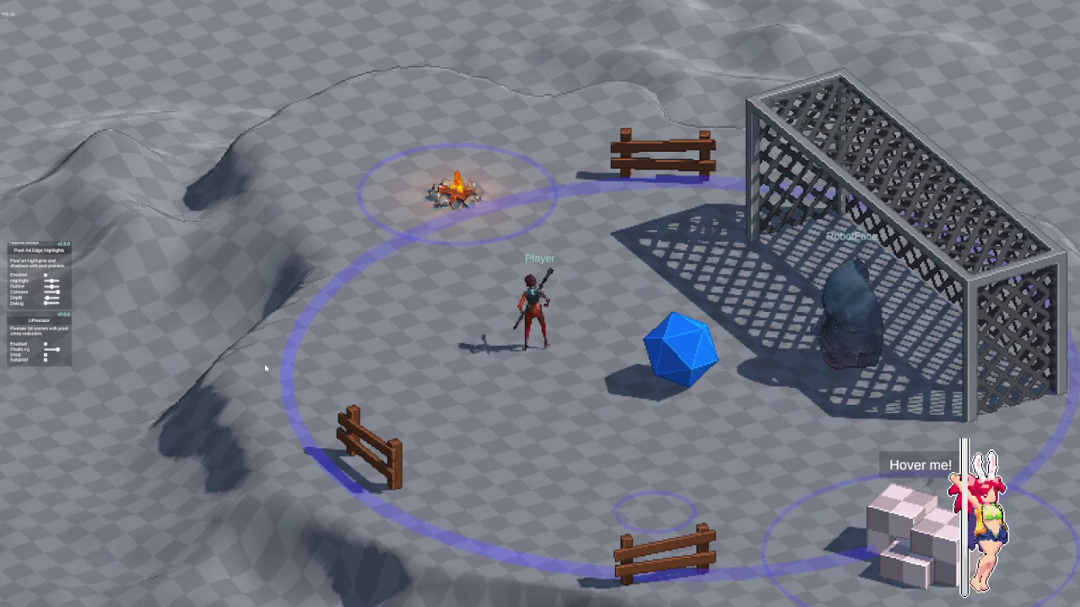
key(w)
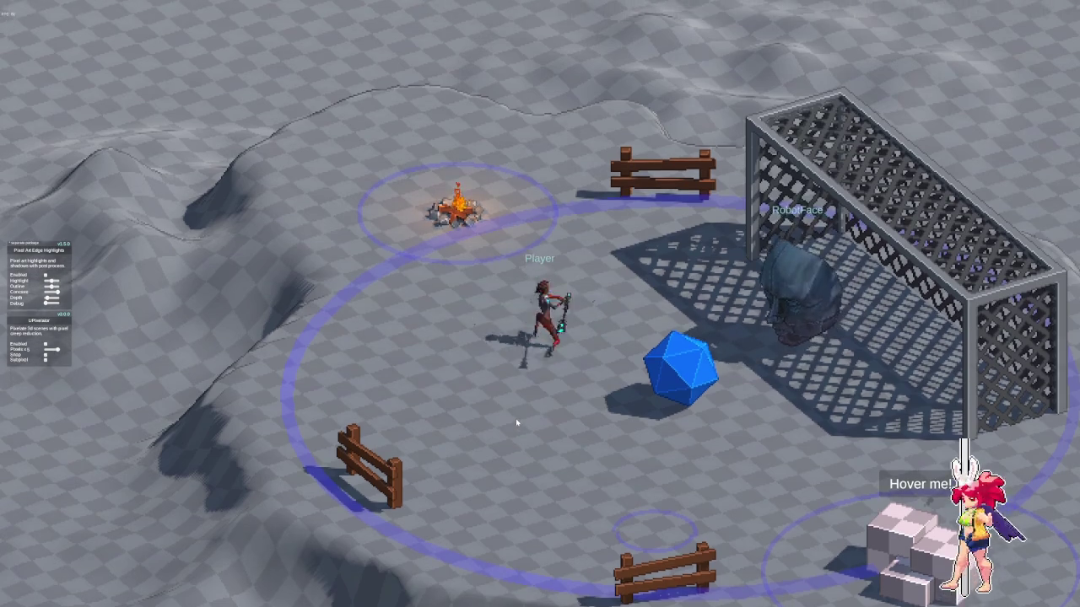
key(d)
key(s)
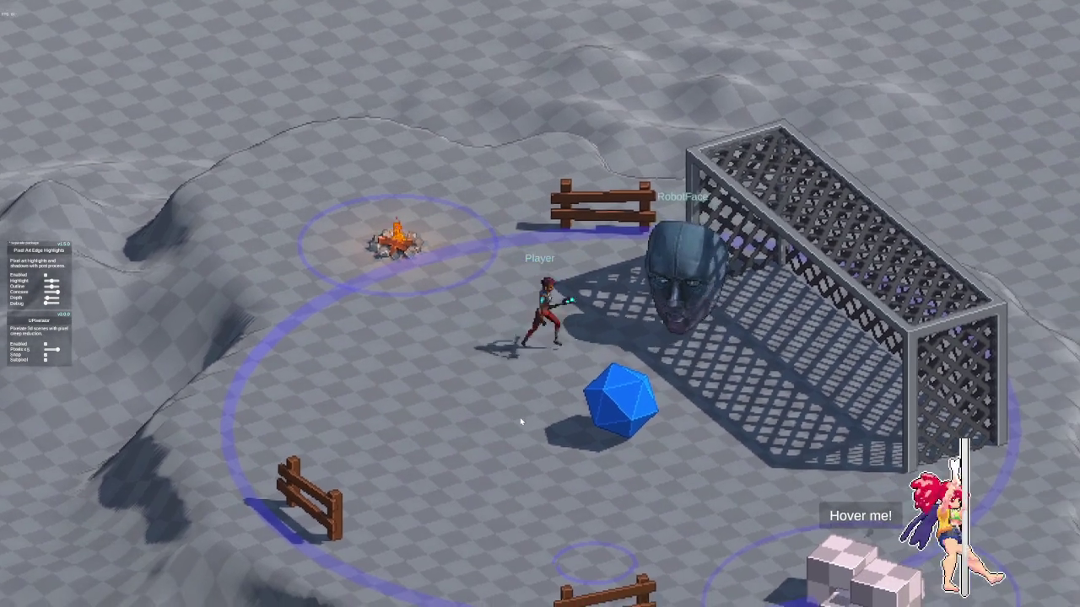
key(s)
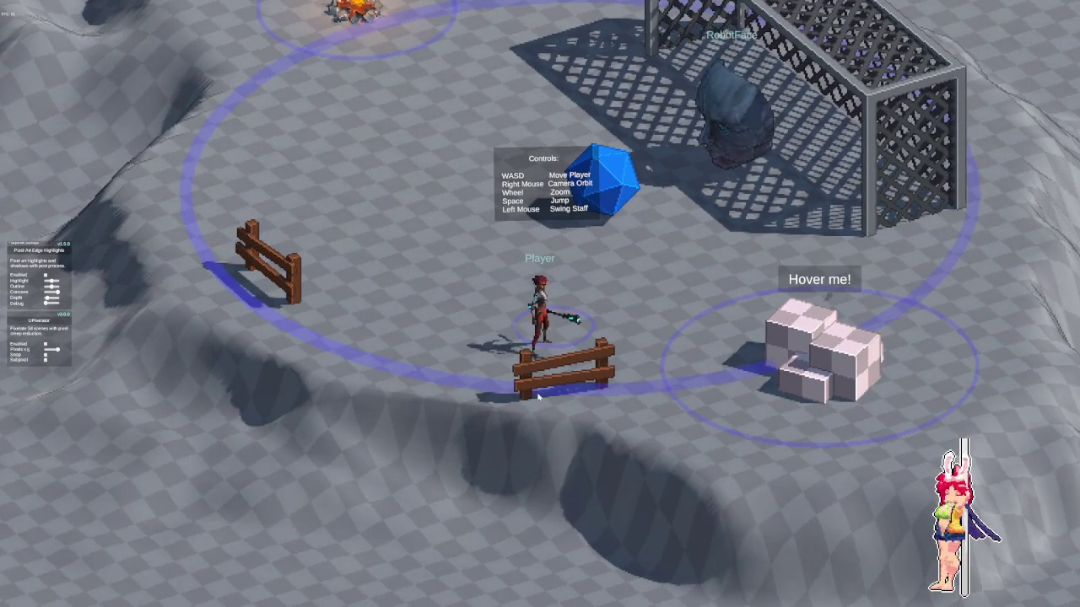
Swing the staff, jump with Space, zoom, and orbit the camera around the player.
click(538, 396)
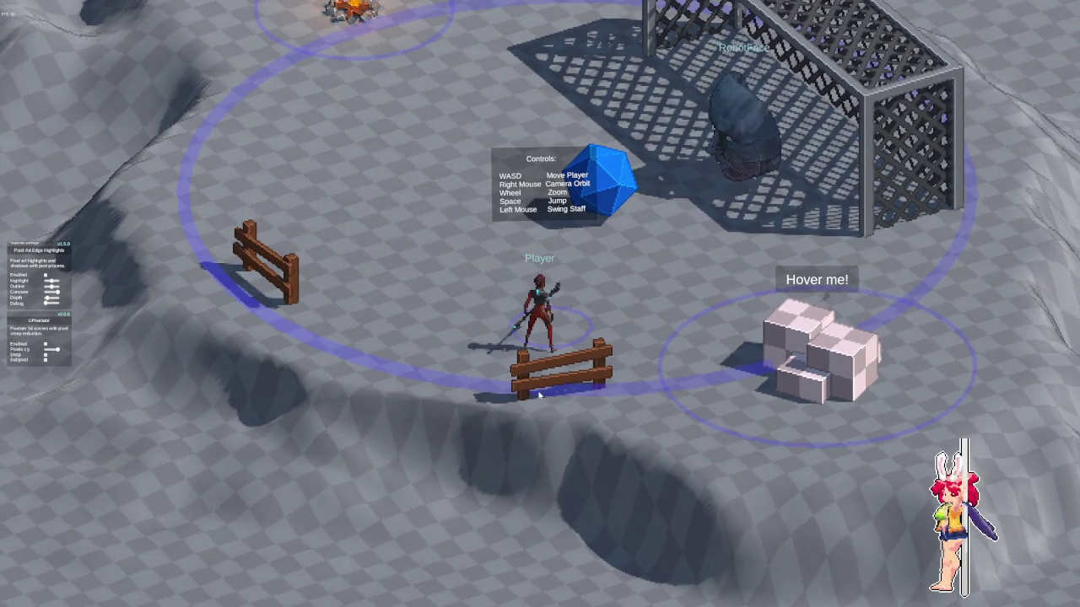
key(space)
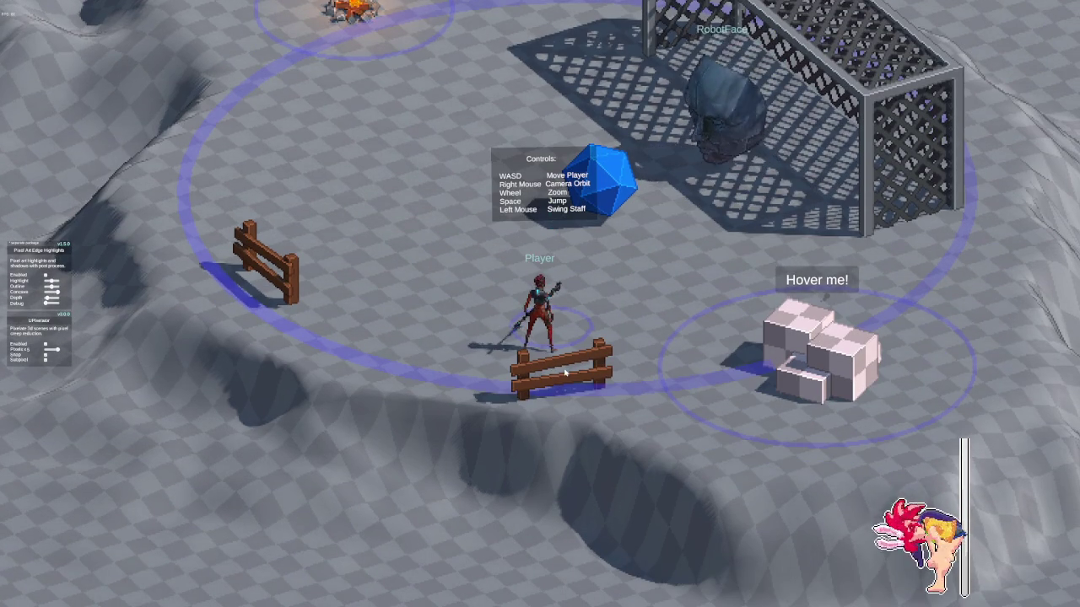
scroll(565, 372, down, 5)
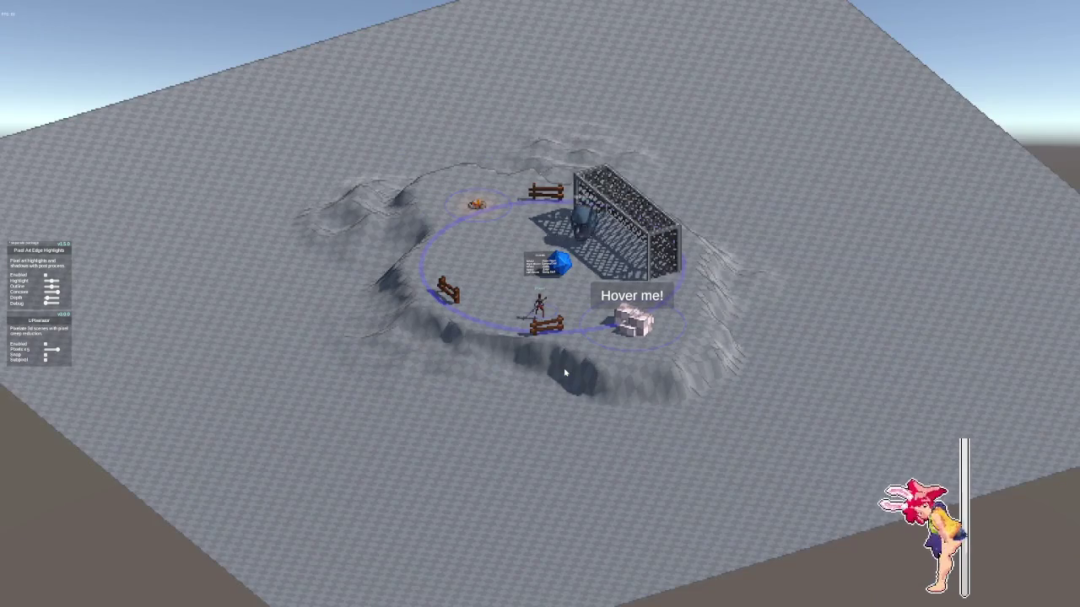
scroll(565, 372, up, 5)
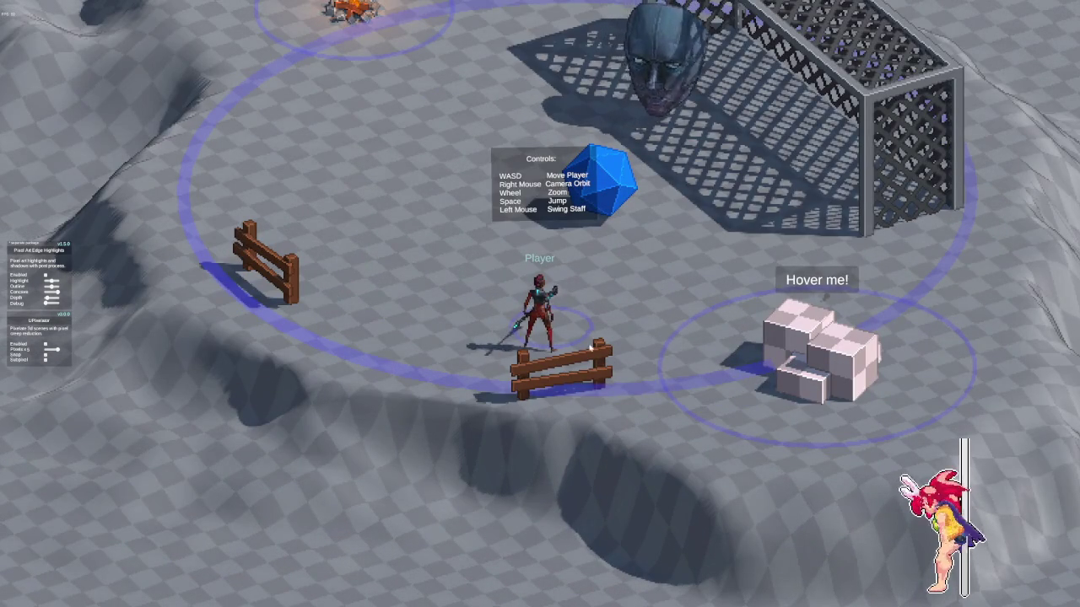
mouse_move(596, 346)
right_down()
mouse_move(505, 298)
mouse_move(658, 276)
right_up()
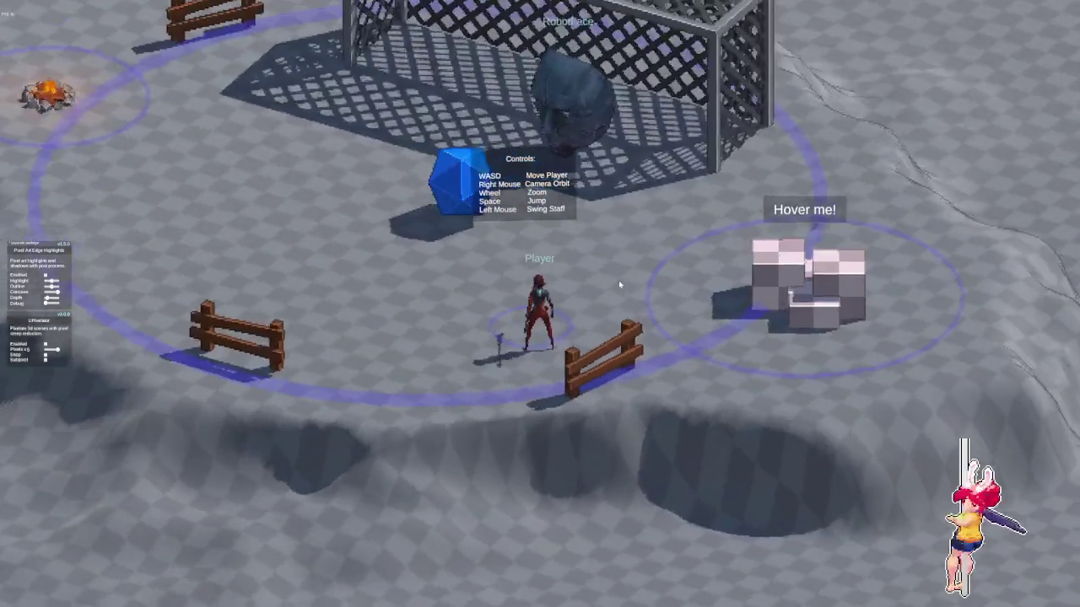
Run past the blue icosahedron toward the fence, then return to the UPixelator store page.
key(a)
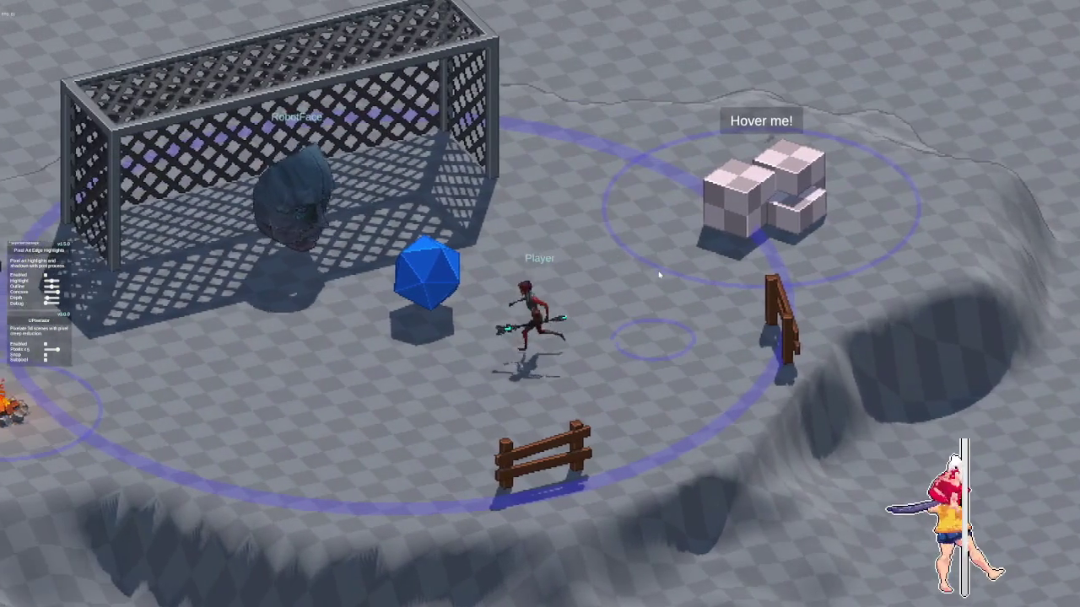
key(d)
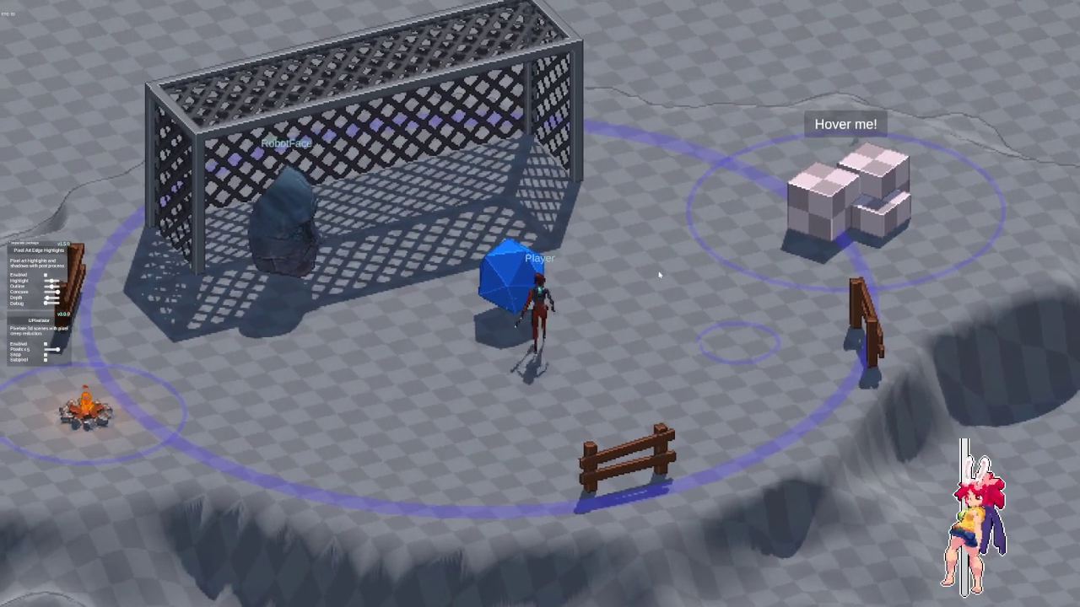
key(d)
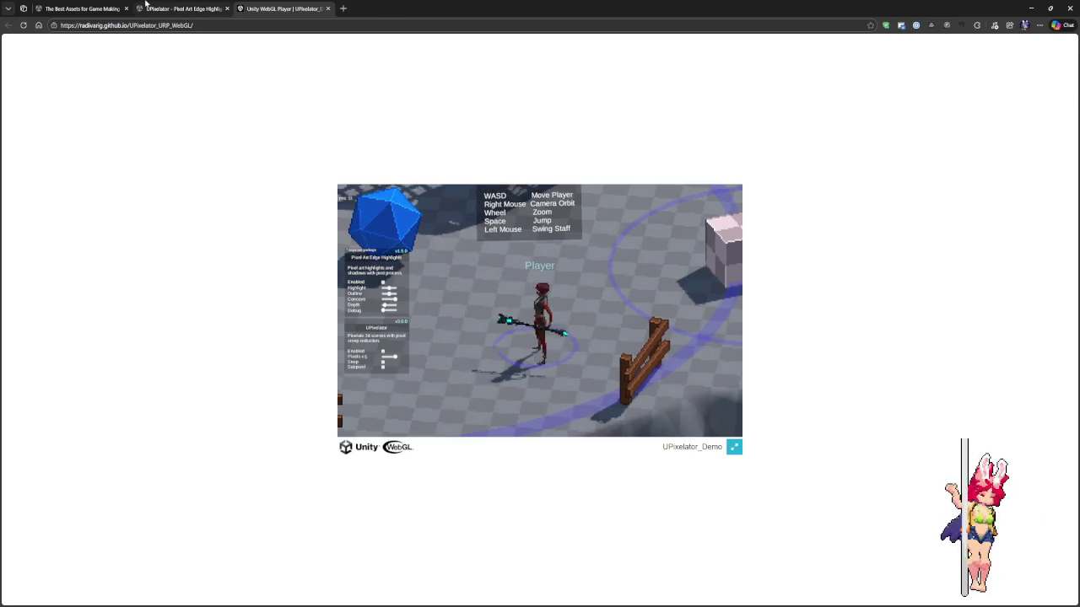
click(146, 6)
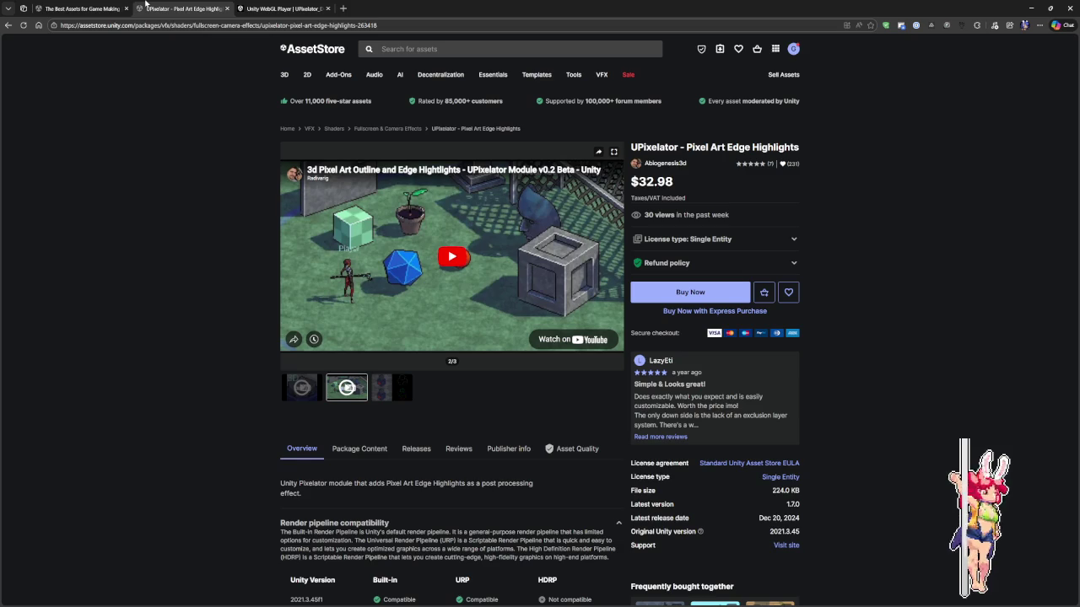
From the search results, open Depth Based Pixelator ($27.49) in its own tab and view it.
click(90, 8)
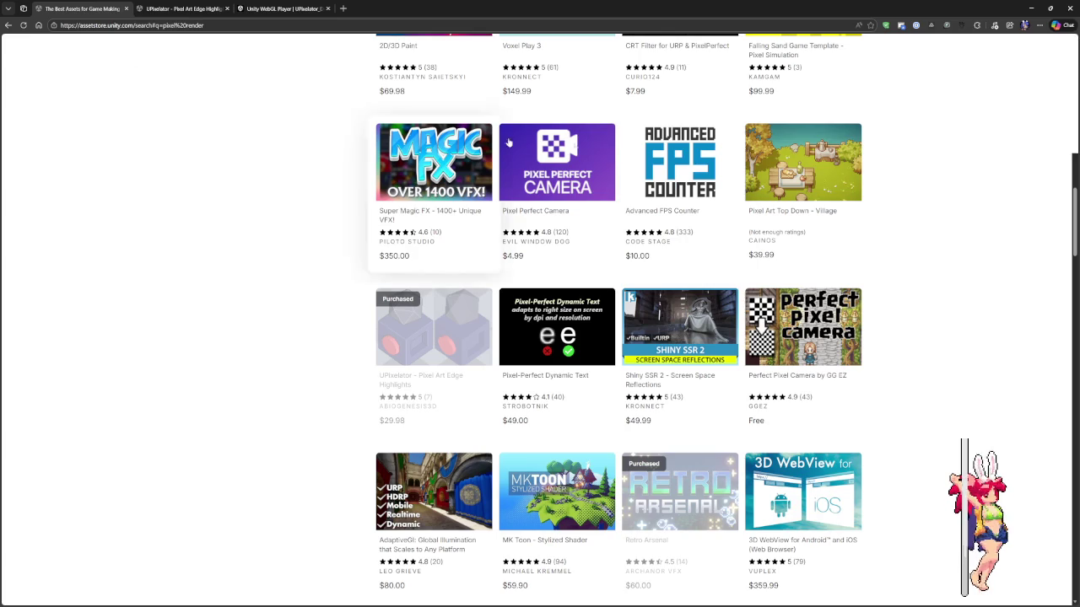
scroll(898, 317, up, 2)
scroll(899, 317, up, 2)
scroll(898, 317, up, 2)
scroll(898, 317, up, 2)
scroll(898, 317, up, 2)
scroll(899, 317, up, 4)
middle_click(882, 334)
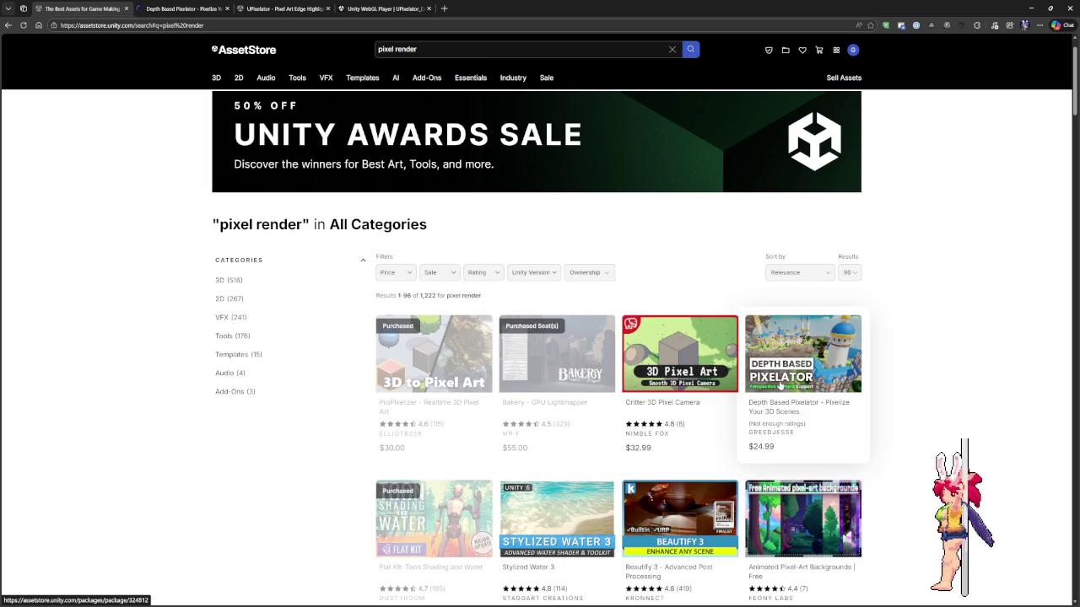
click(177, 8)
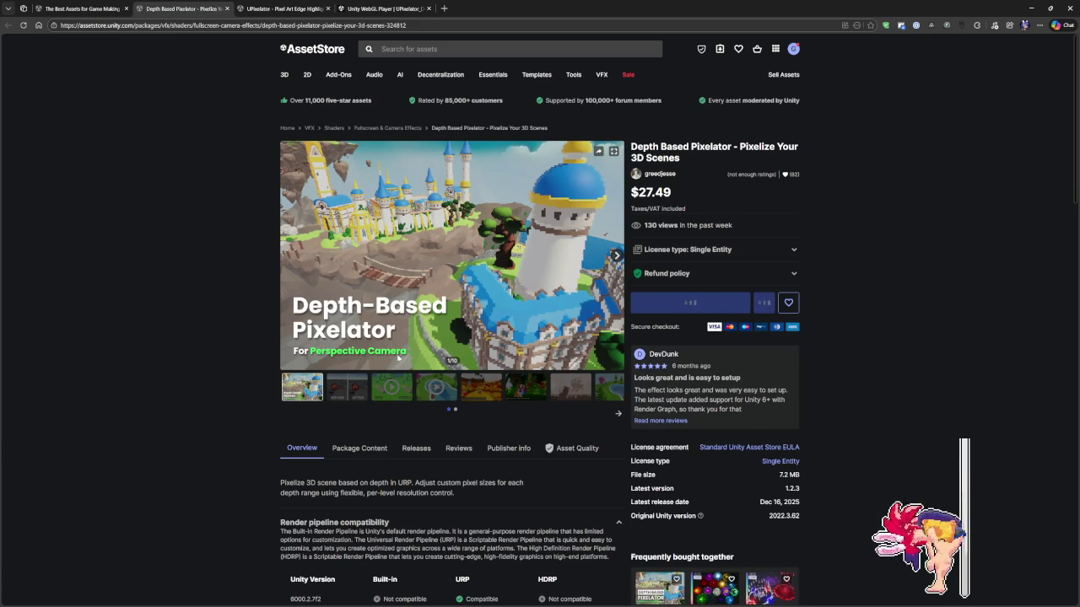
Browse the Depth Based Pixelator gallery: before/after, corgi scenes, depth view and Demo Scene lake.
click(360, 393)
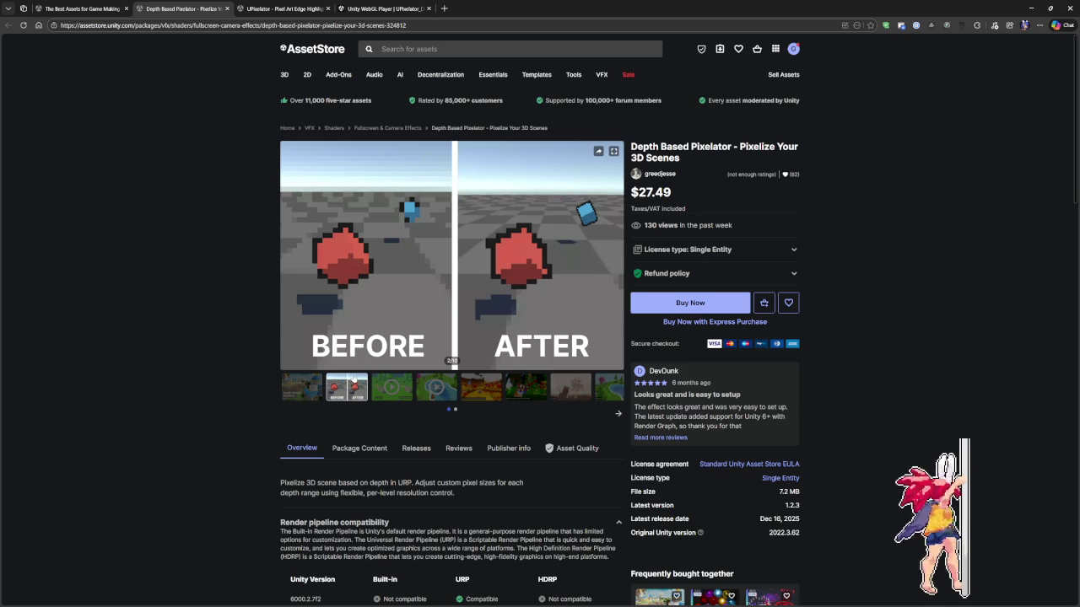
mouse_move(452, 255)
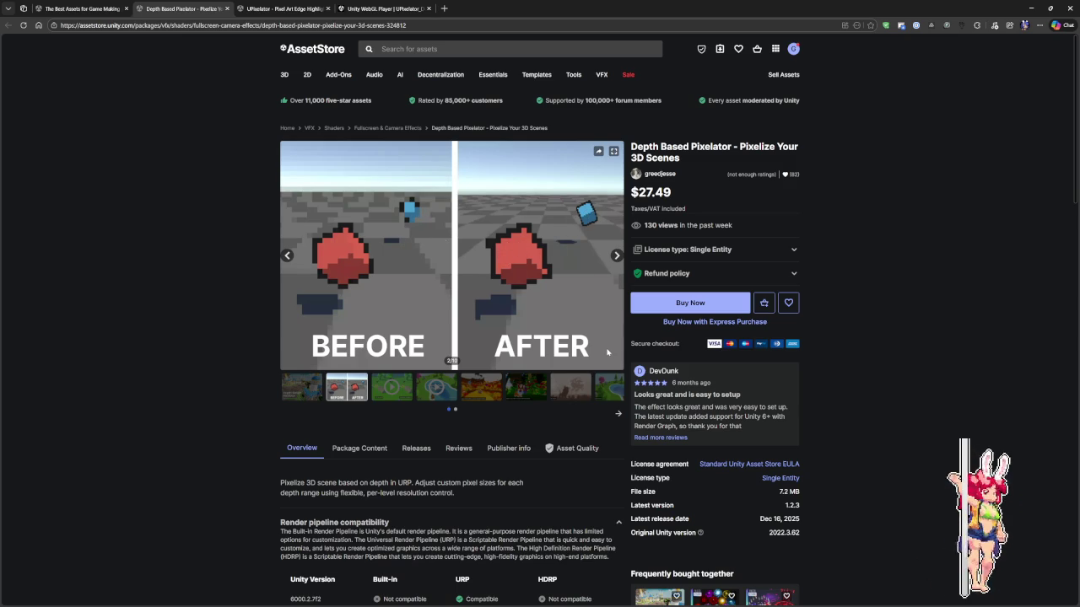
click(394, 387)
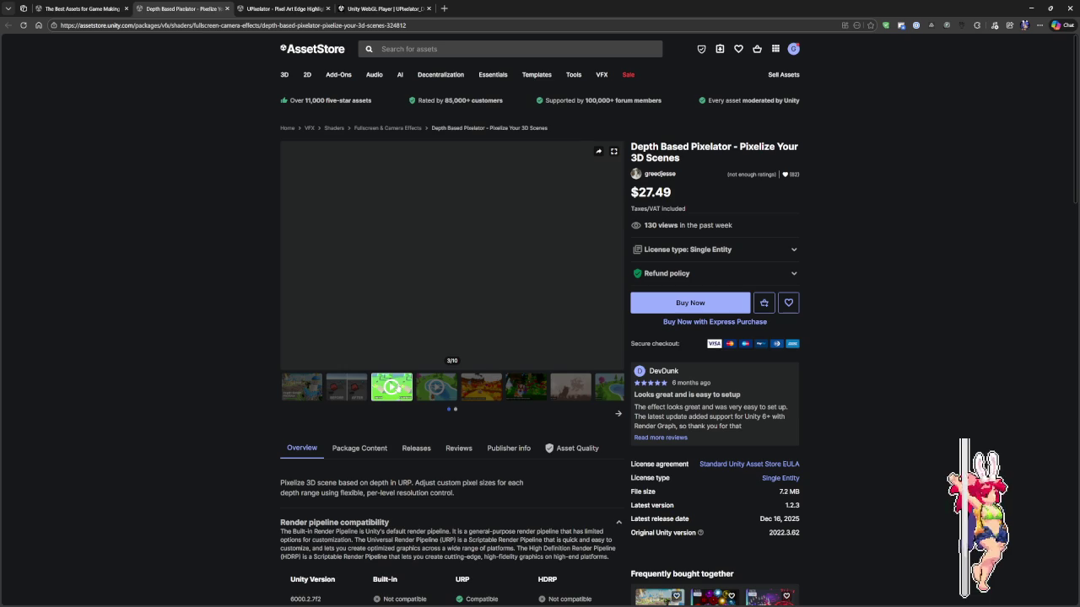
click(431, 391)
click(485, 394)
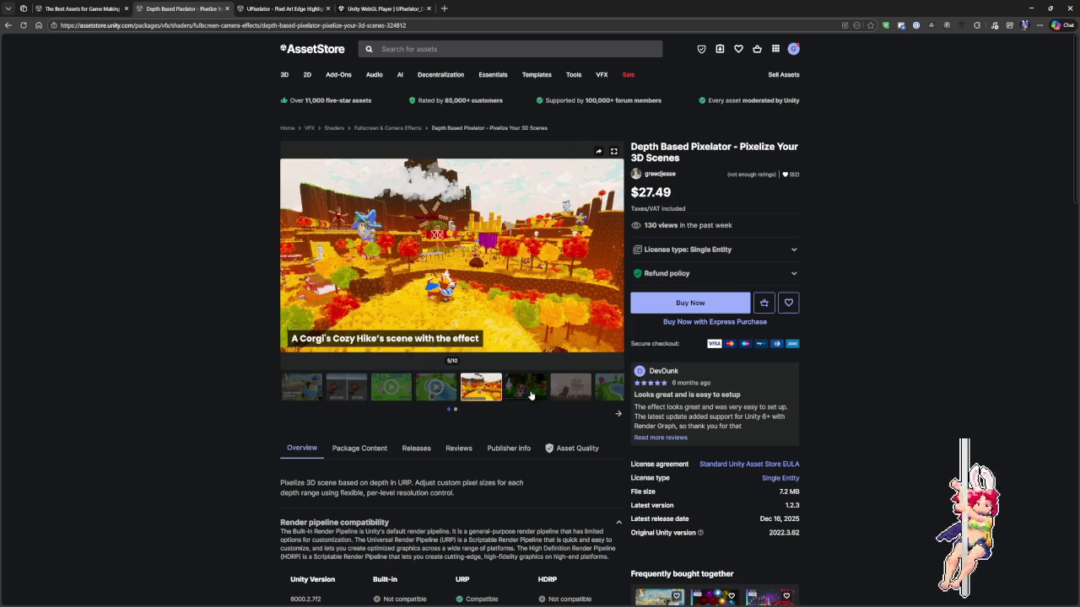
click(526, 395)
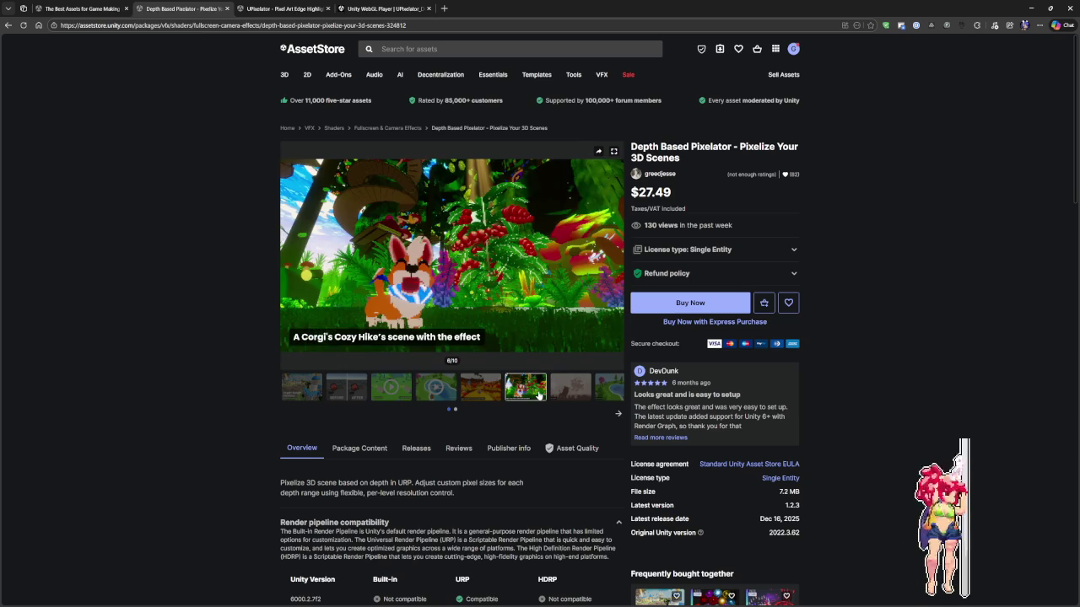
click(571, 388)
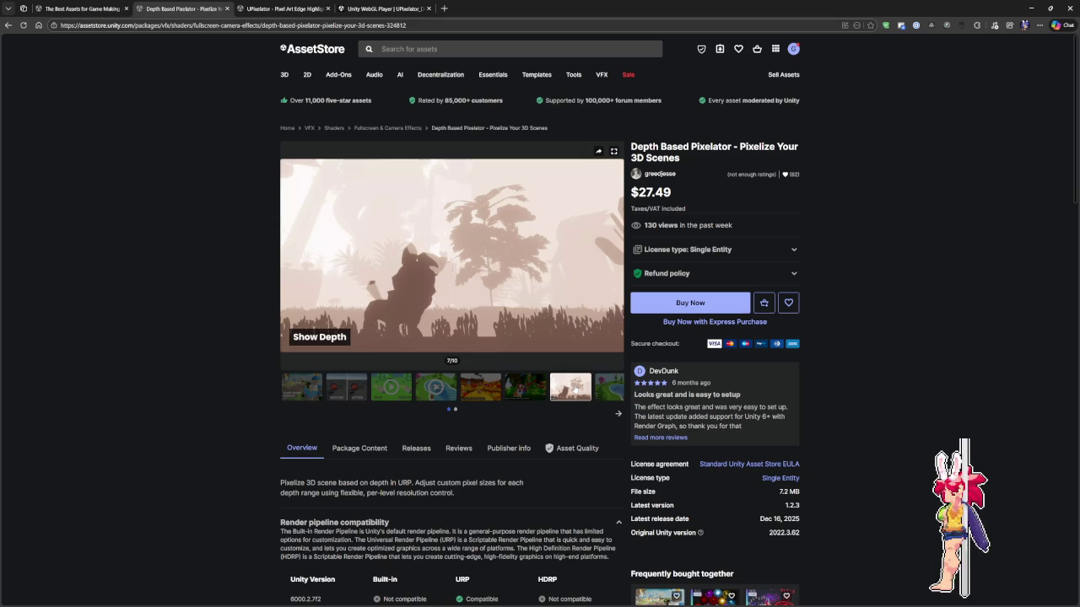
click(530, 387)
click(605, 390)
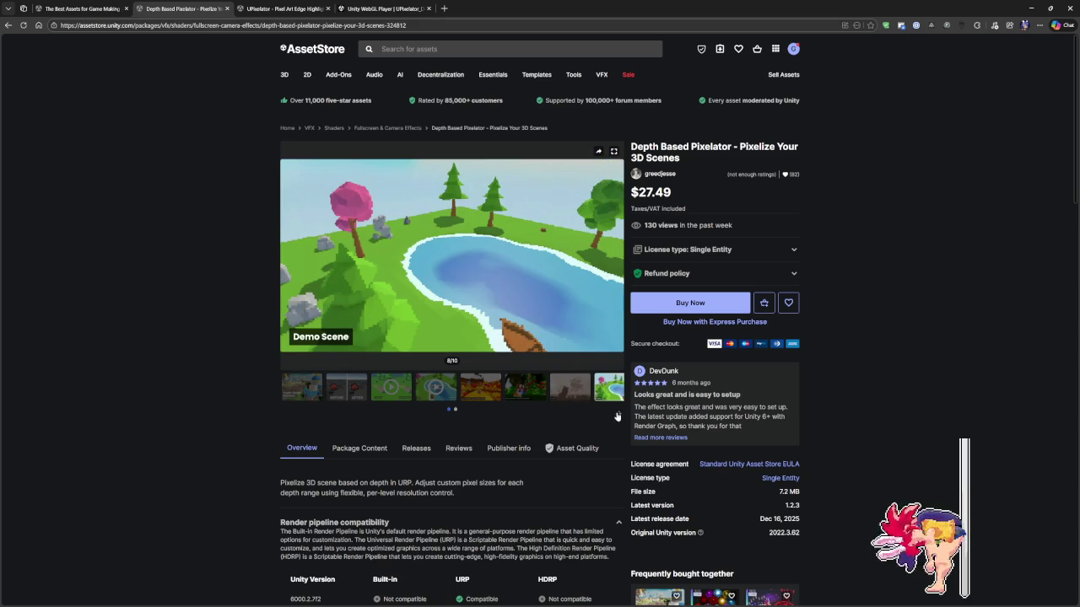
Reveal the remaining gallery thumbnails, flip through Show Depth and the last images, then return.
click(457, 412)
click(333, 392)
click(381, 390)
click(355, 384)
click(314, 388)
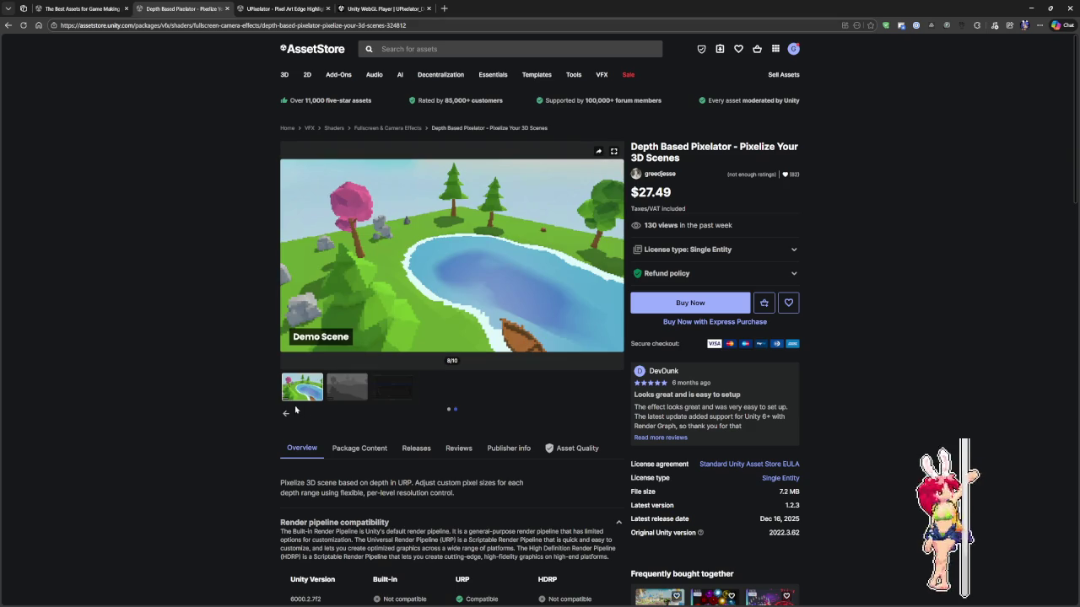
click(447, 410)
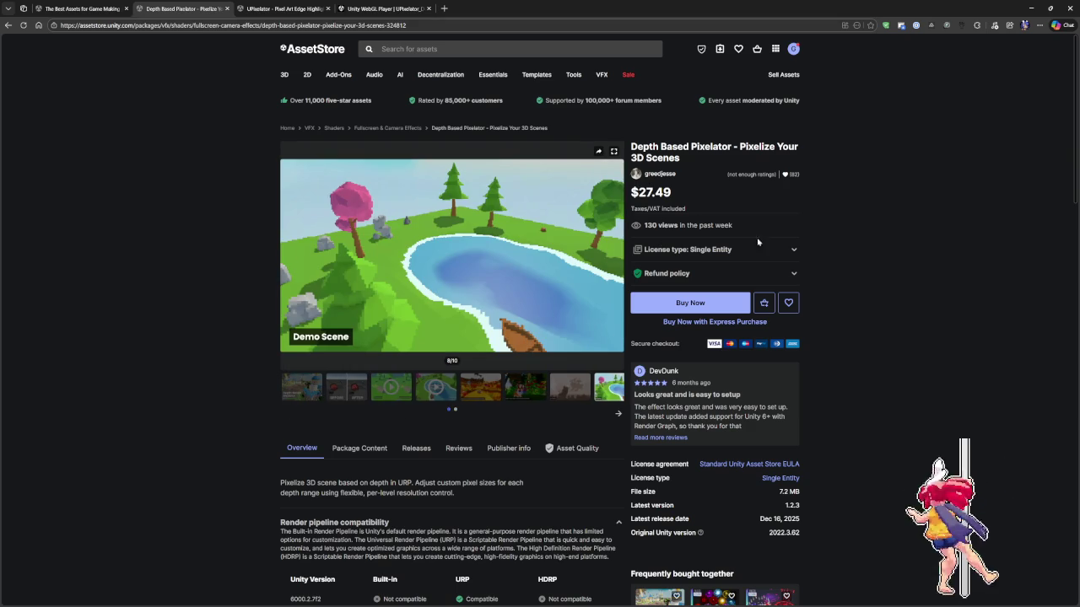
Save Depth Based Pixelator to Saved For Later and close its tab.
click(788, 305)
click(494, 302)
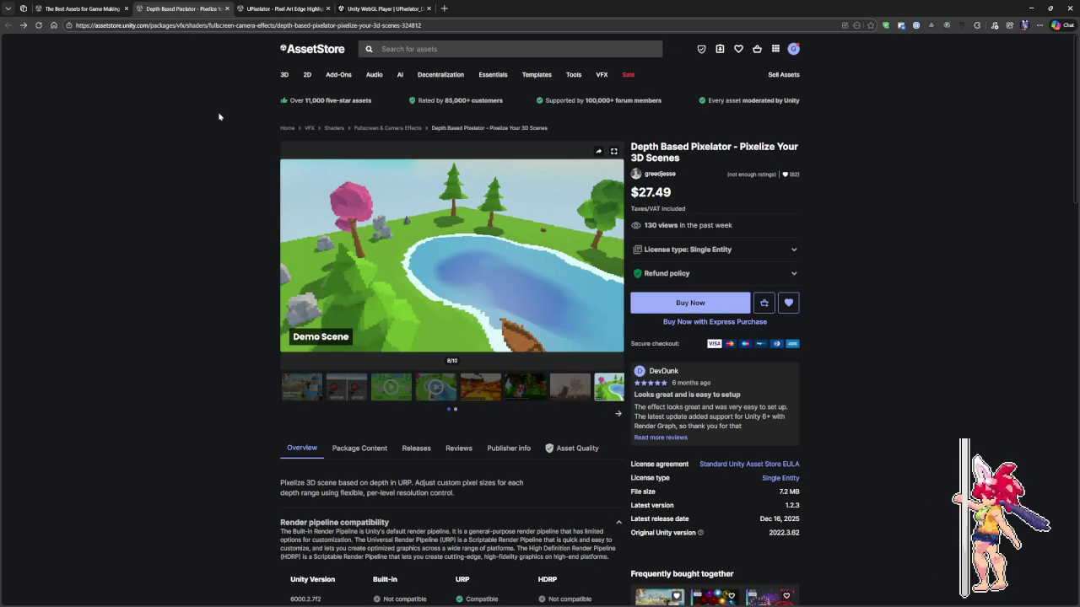
middle_click(164, 5)
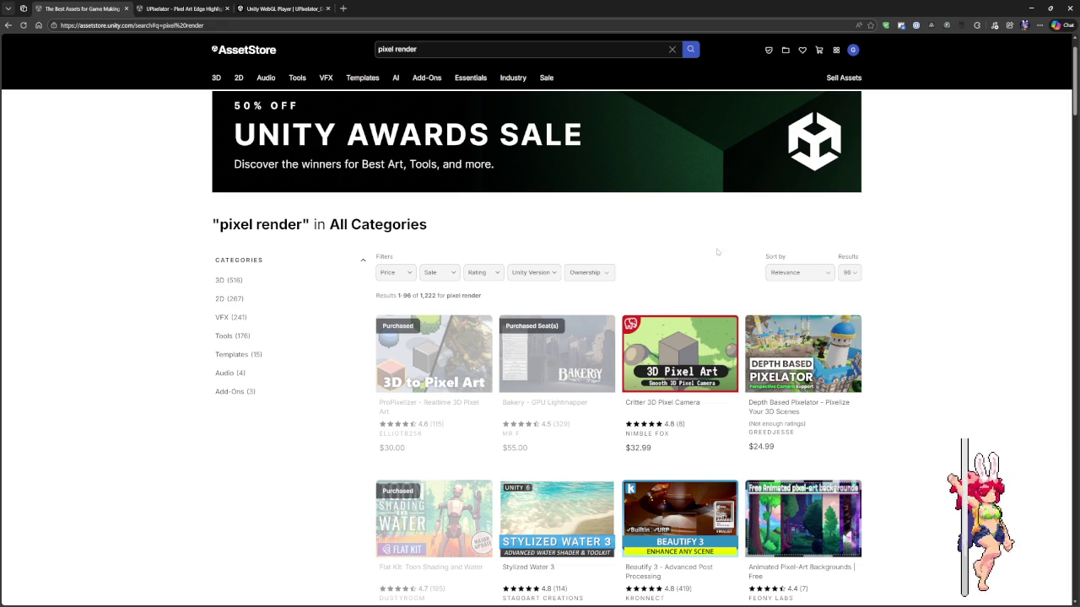
Open the ProPixelizer - Realtime 3D Pixel Art listing from the search results.
scroll(700, 270, down, 1)
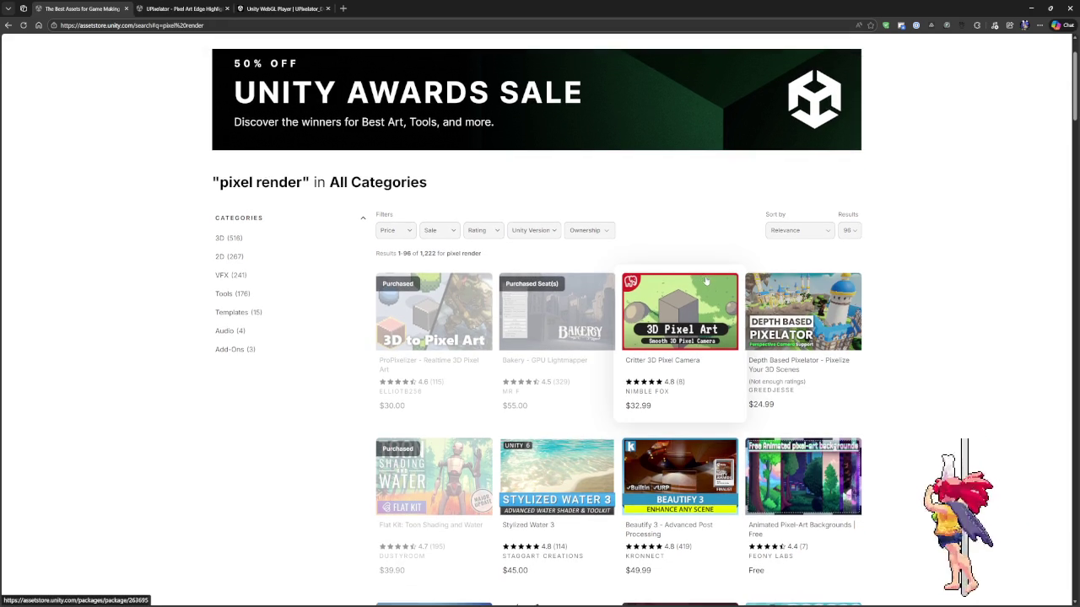
scroll(711, 285, down, 2)
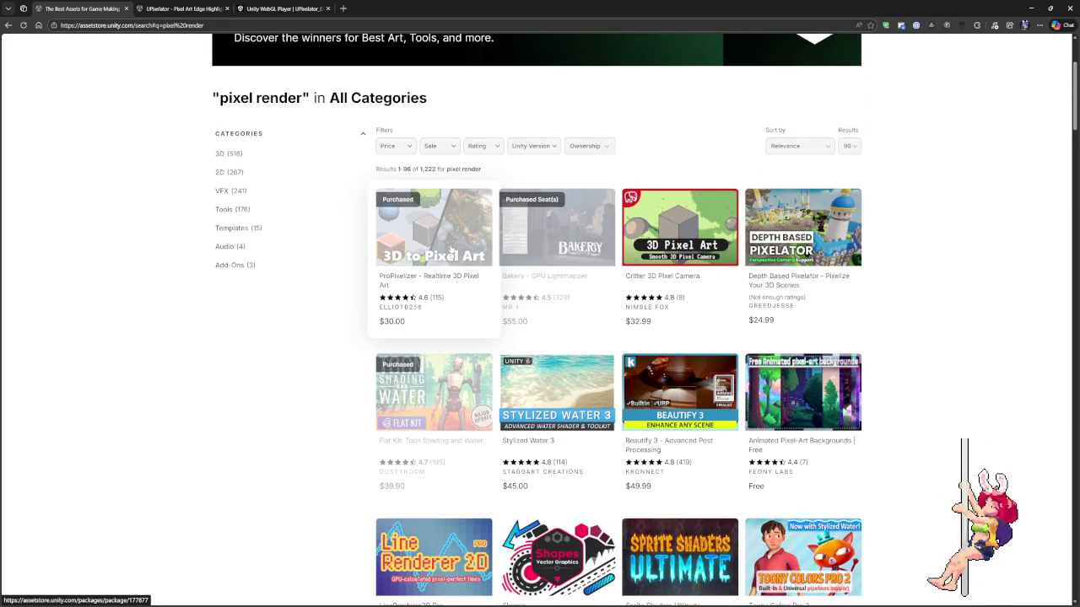
middle_click(450, 249)
click(206, 4)
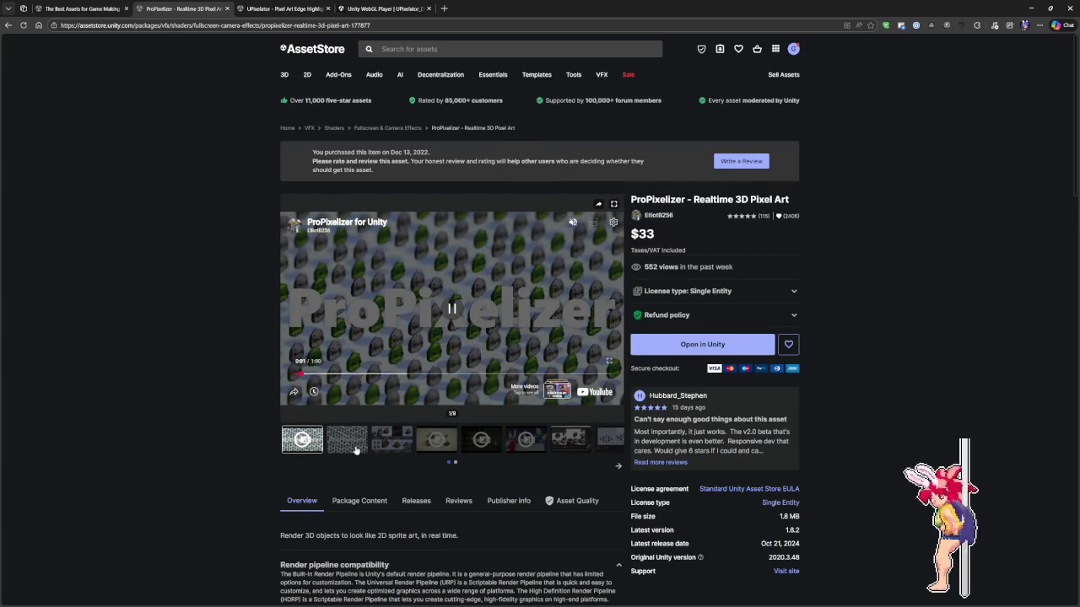
View the ProPixelizer feature overview image, then open its Showcase site in a new tab.
click(400, 450)
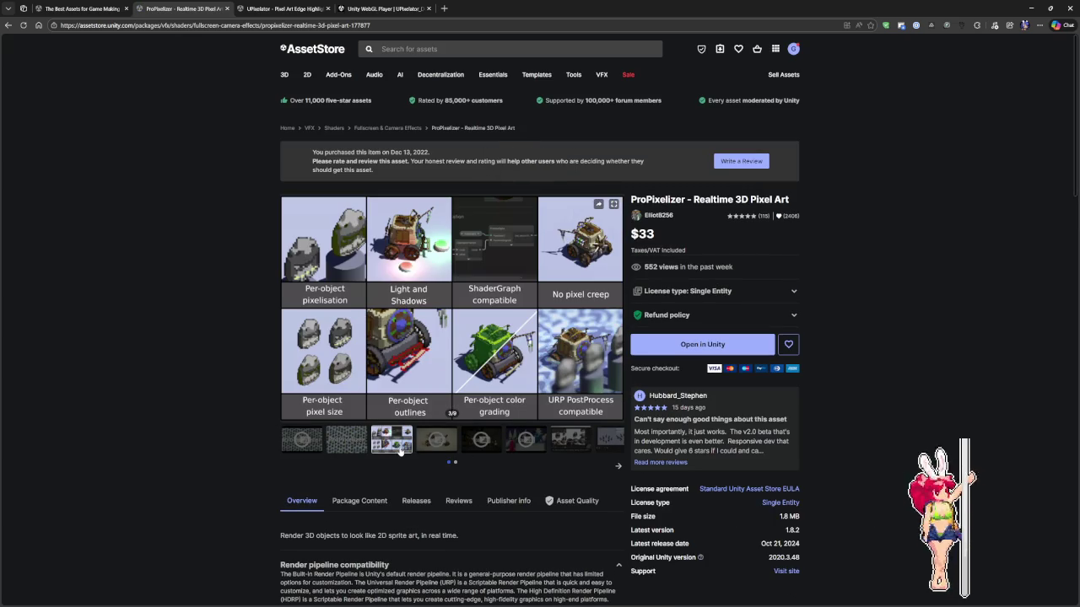
scroll(403, 445, down, 3)
scroll(406, 451, down, 1)
scroll(412, 461, down, 1)
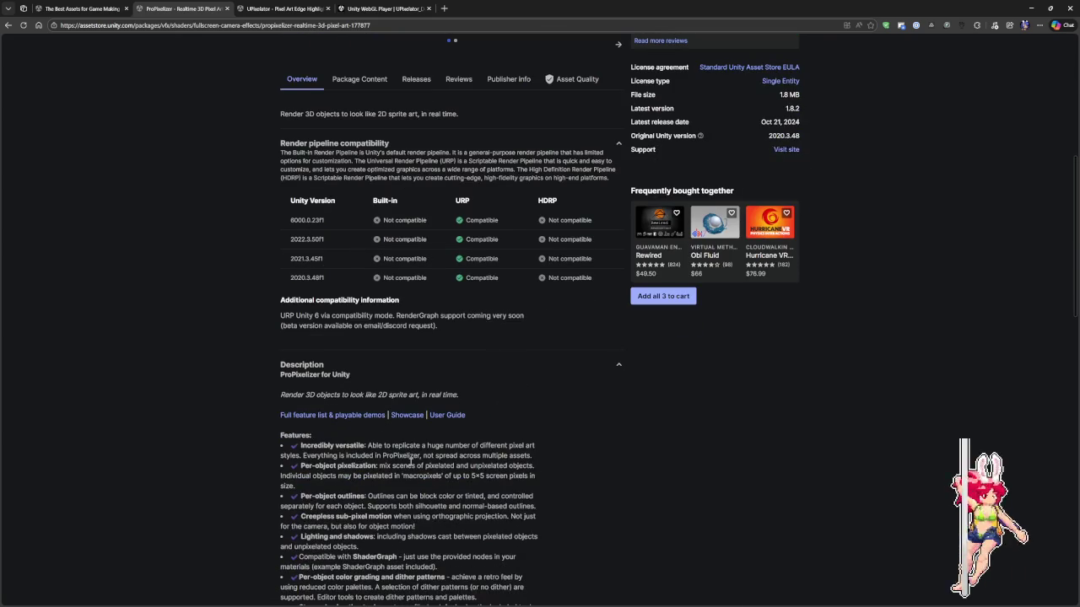
middle_click(410, 416)
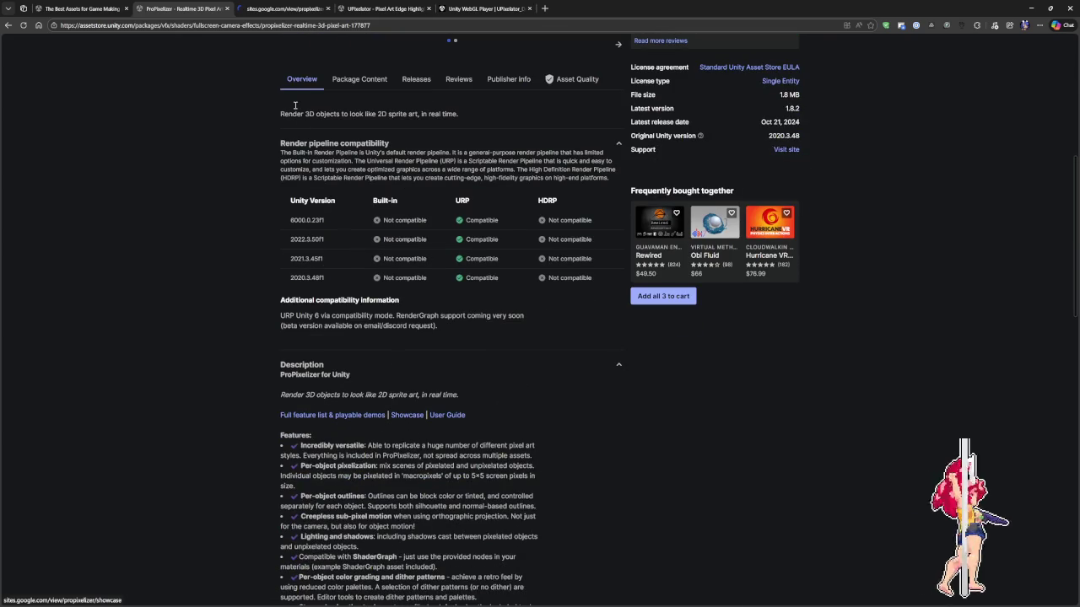
click(278, 10)
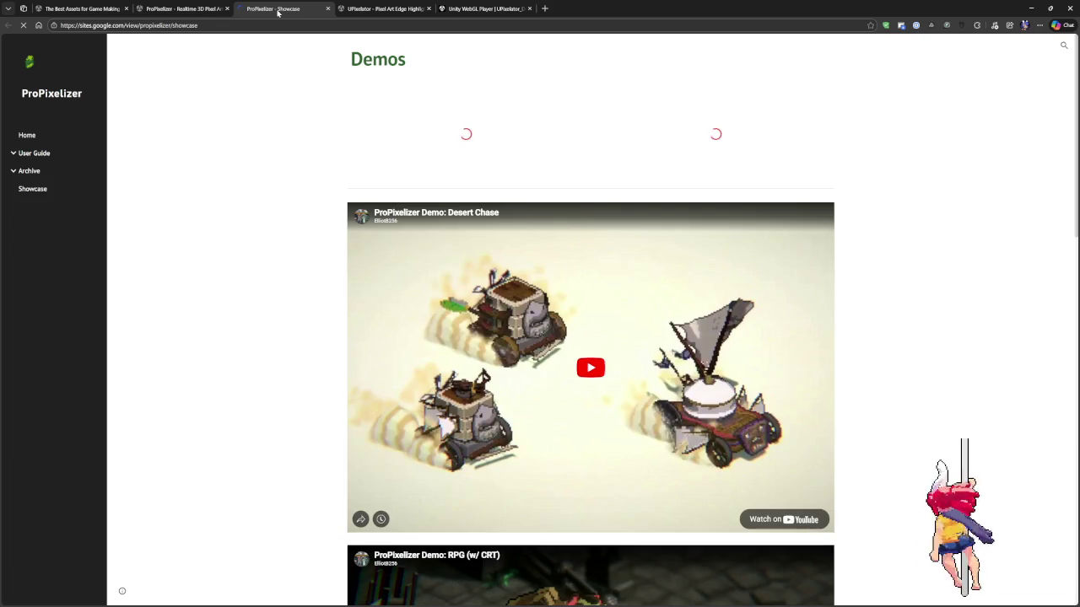
Launch the Vehicle - ProPixelizer Demo on itch.io from the showcase cards.
scroll(251, 261, down, 1)
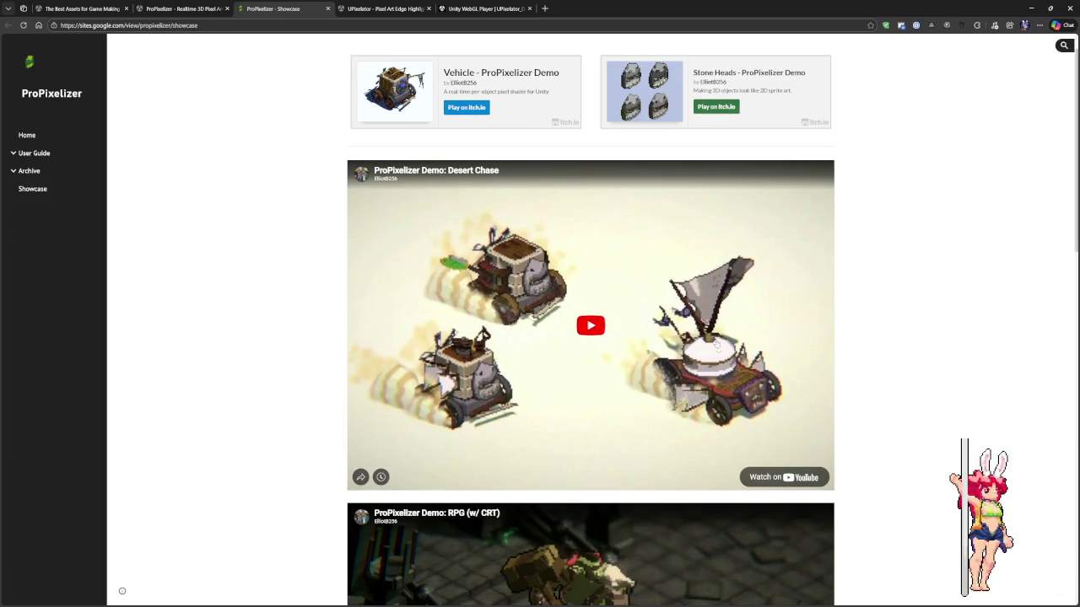
click(473, 108)
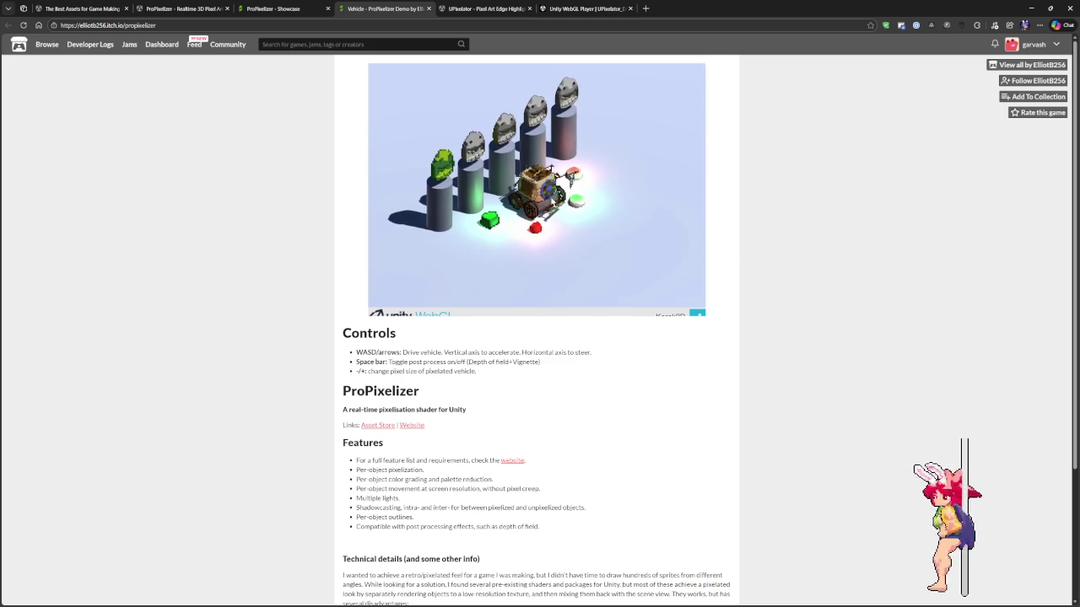
Drive the ProPixelizer vehicle around the pillars and blue plane with WASD.
key(w)
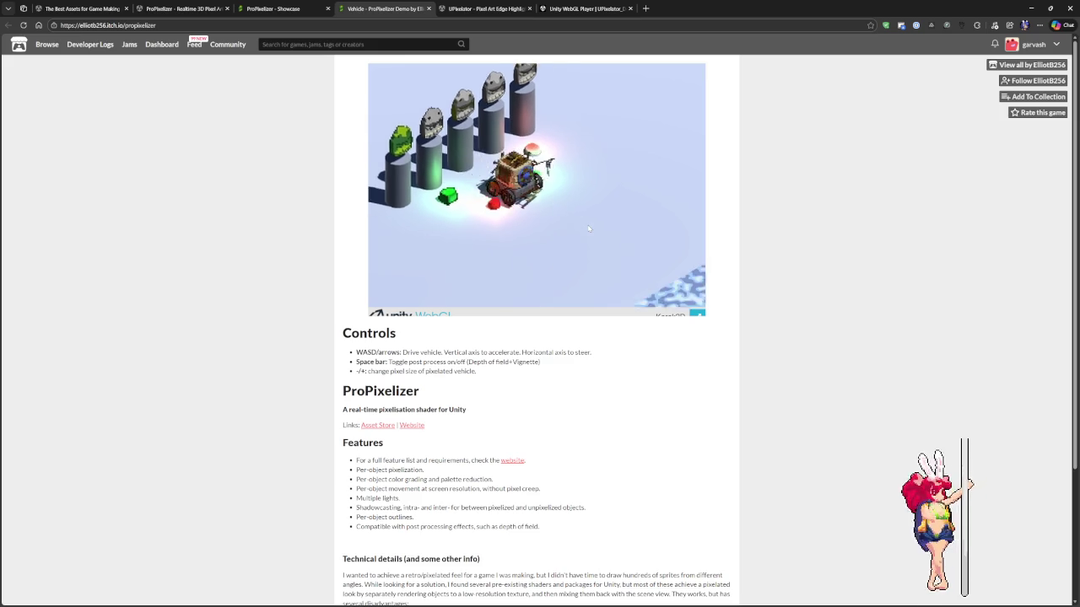
key(a)
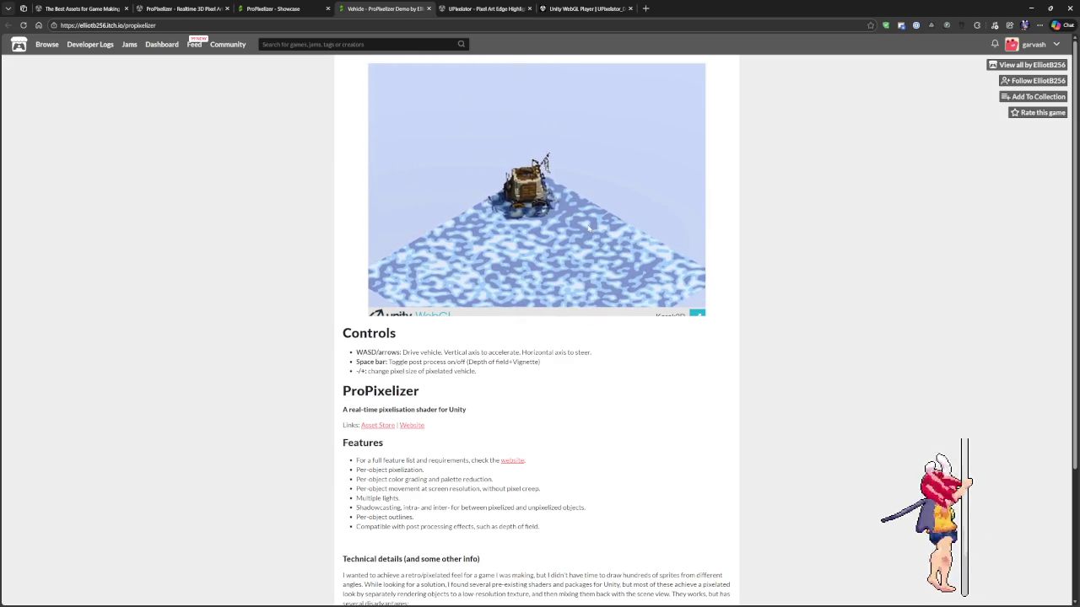
key(w)
key(a)
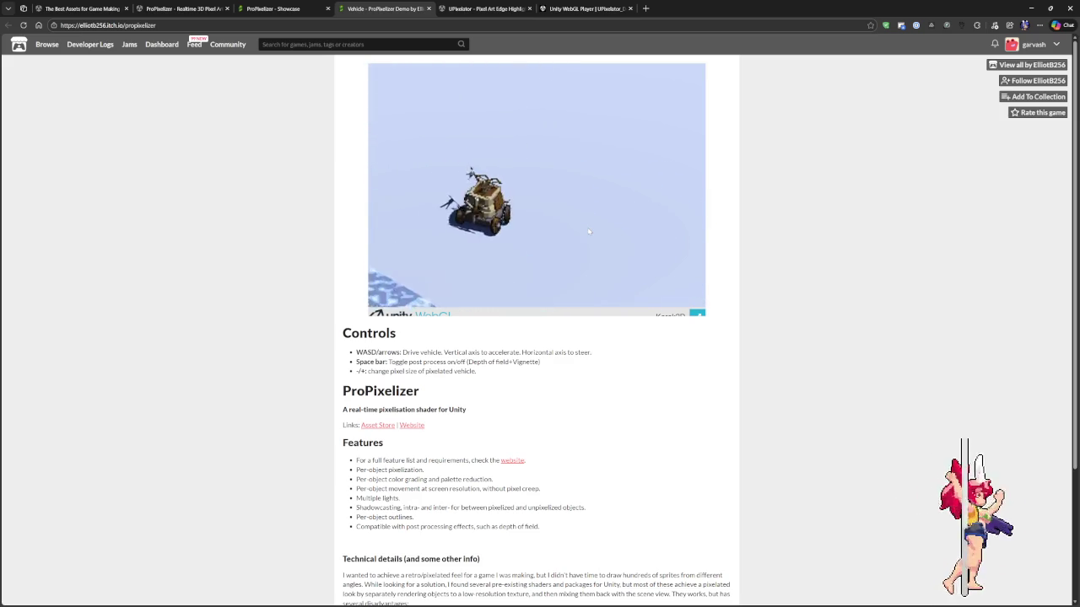
key(w)
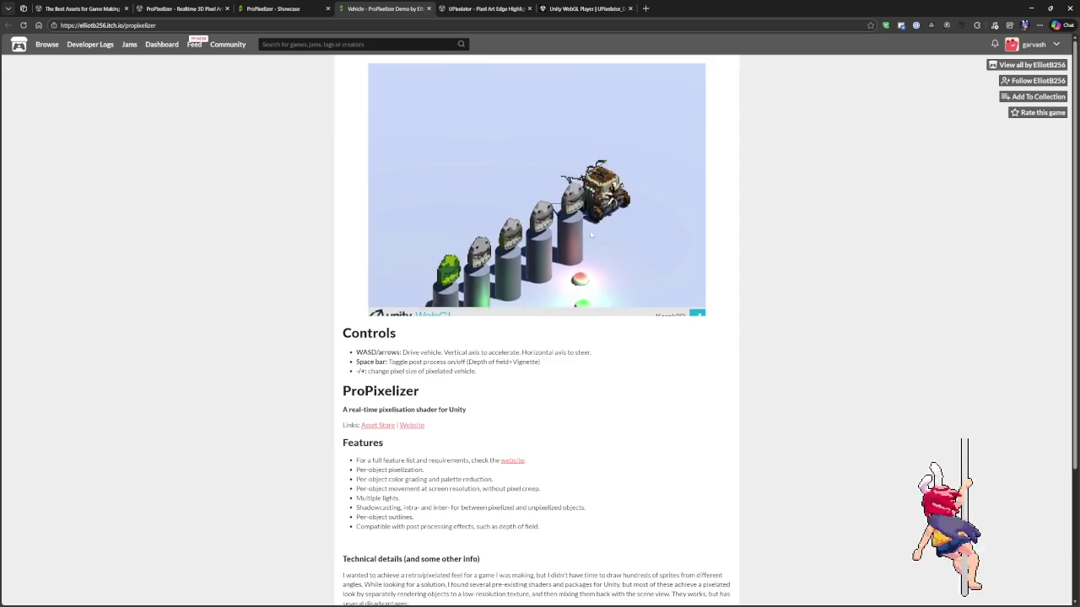
key(d)
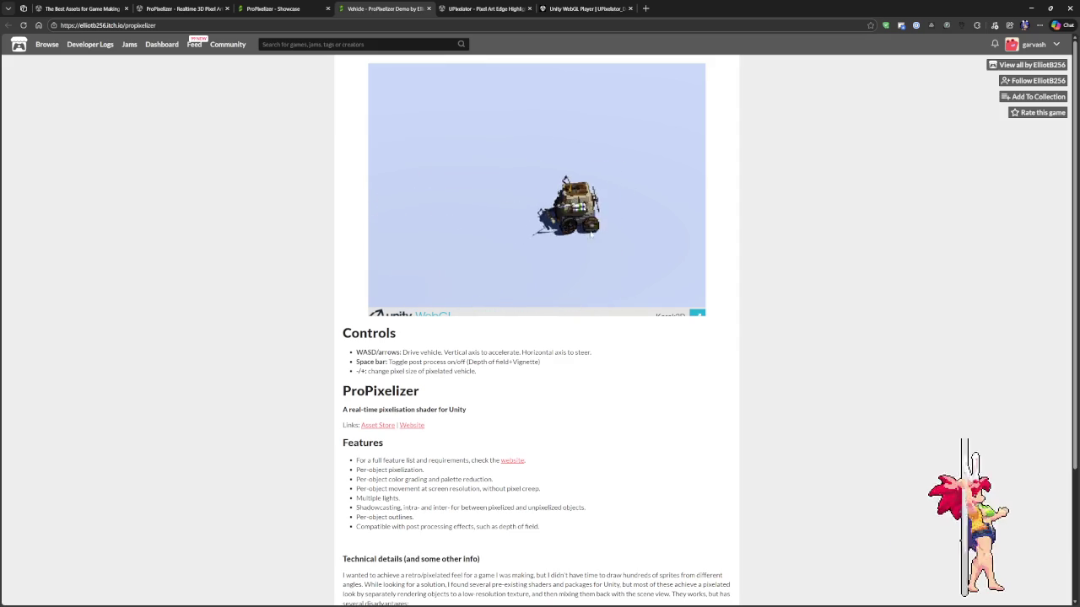
key(d)
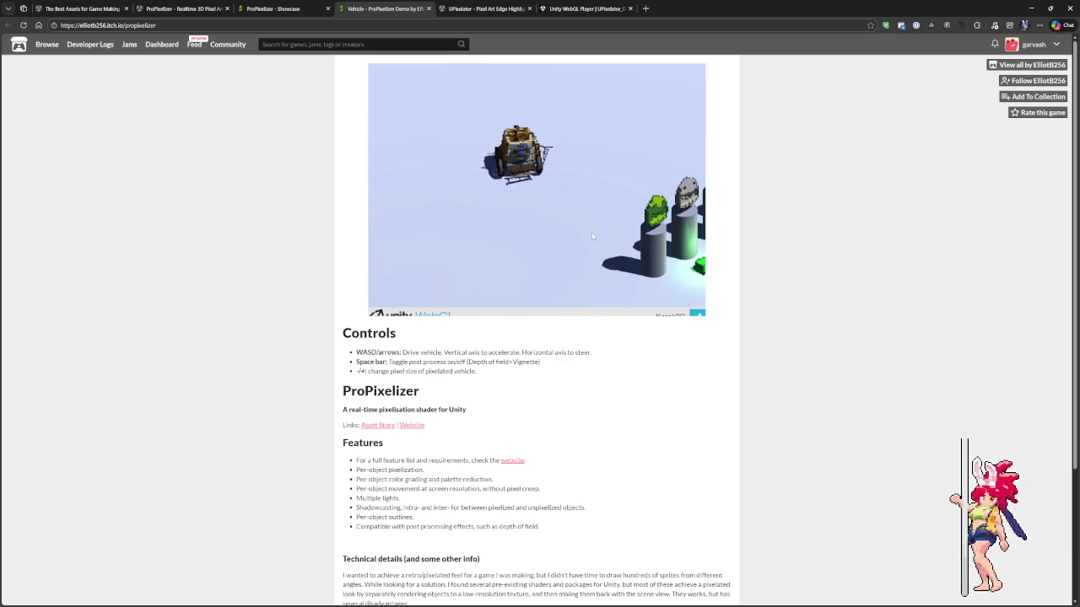
key(d)
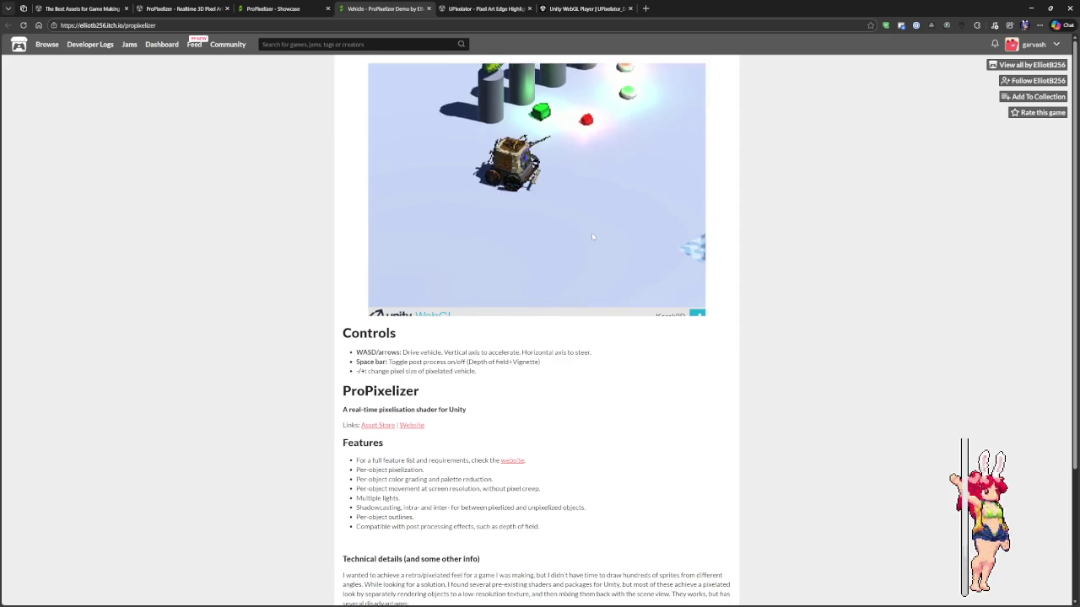
key(d)
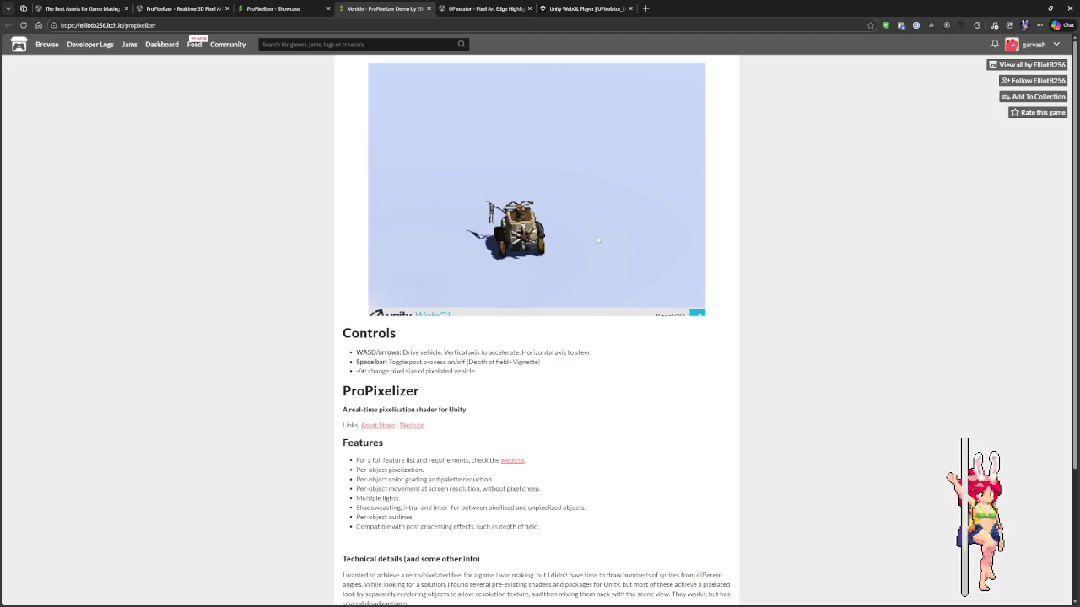
key(a)
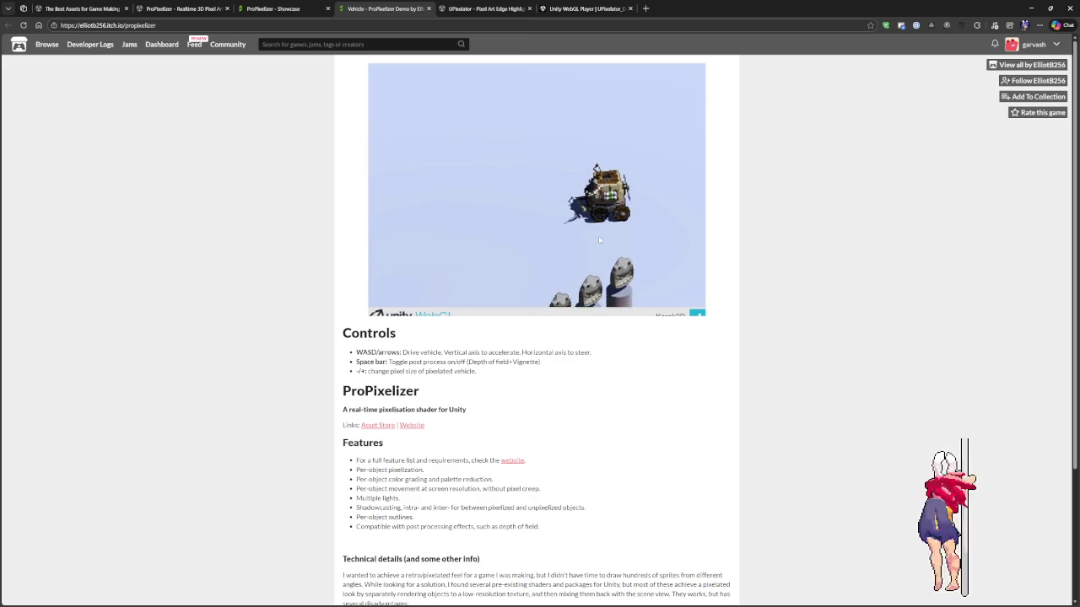
key(d)
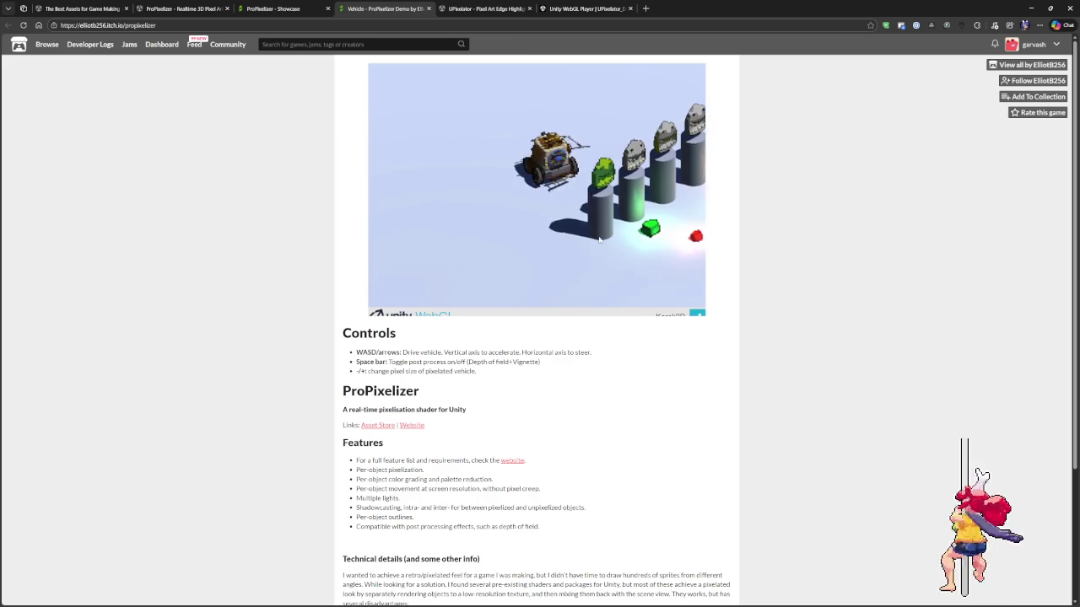
key(a)
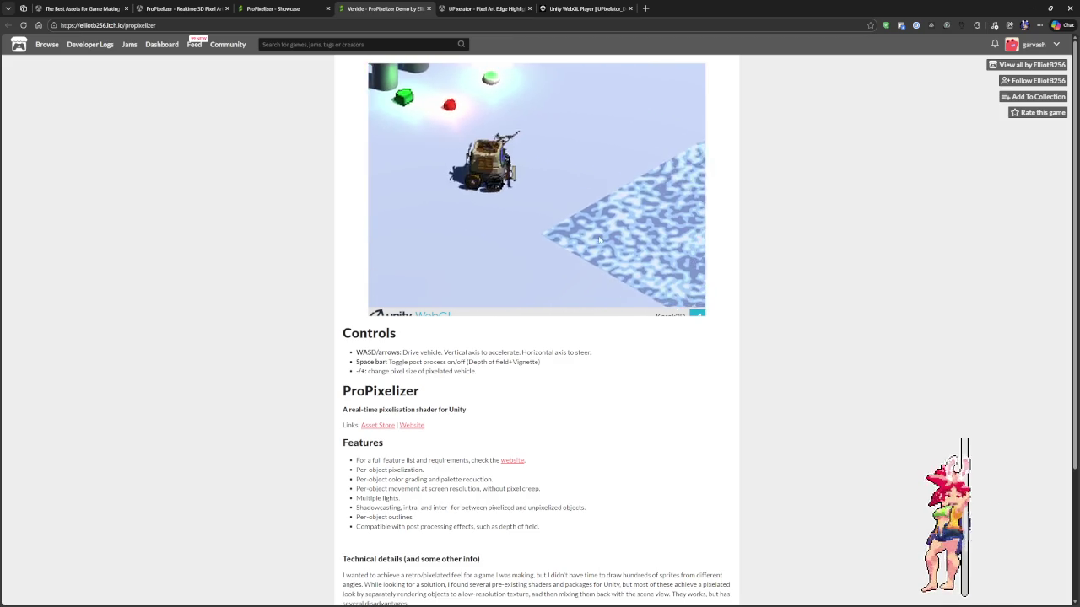
key(d)
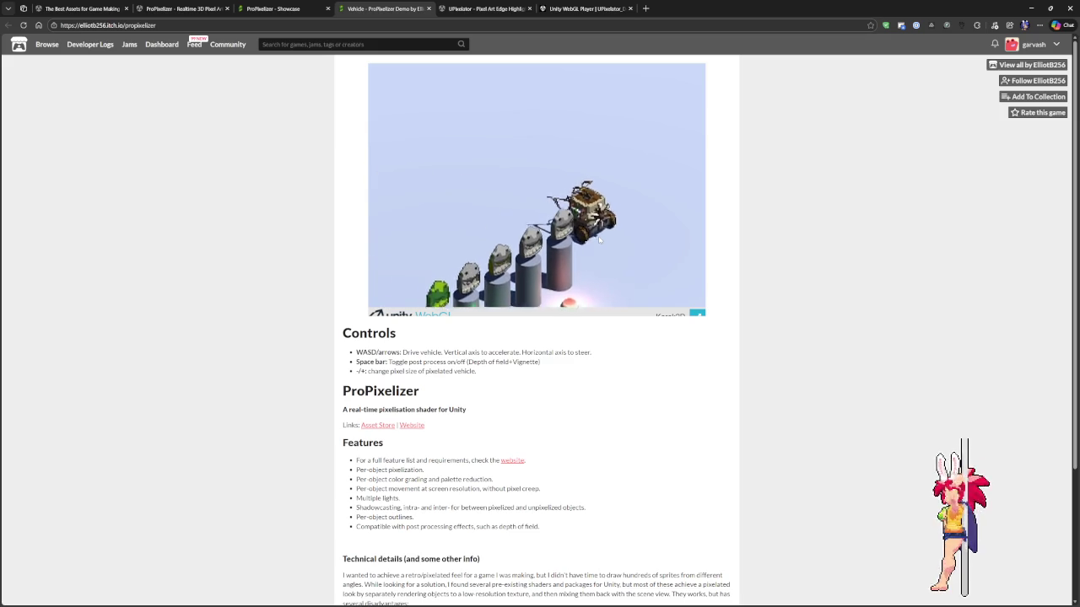
key(w)
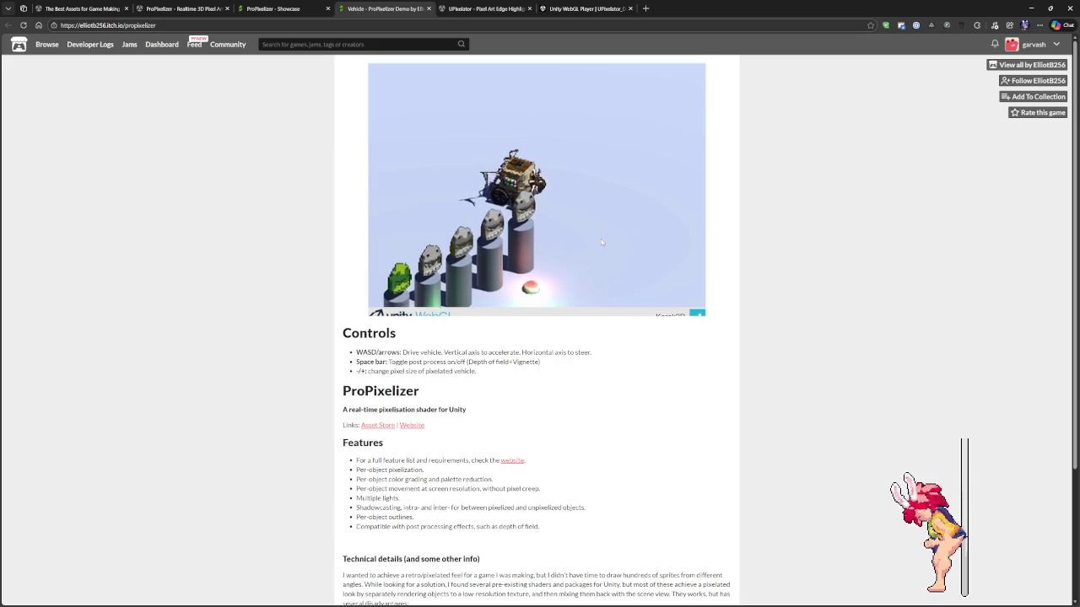
key(a)
key(w)
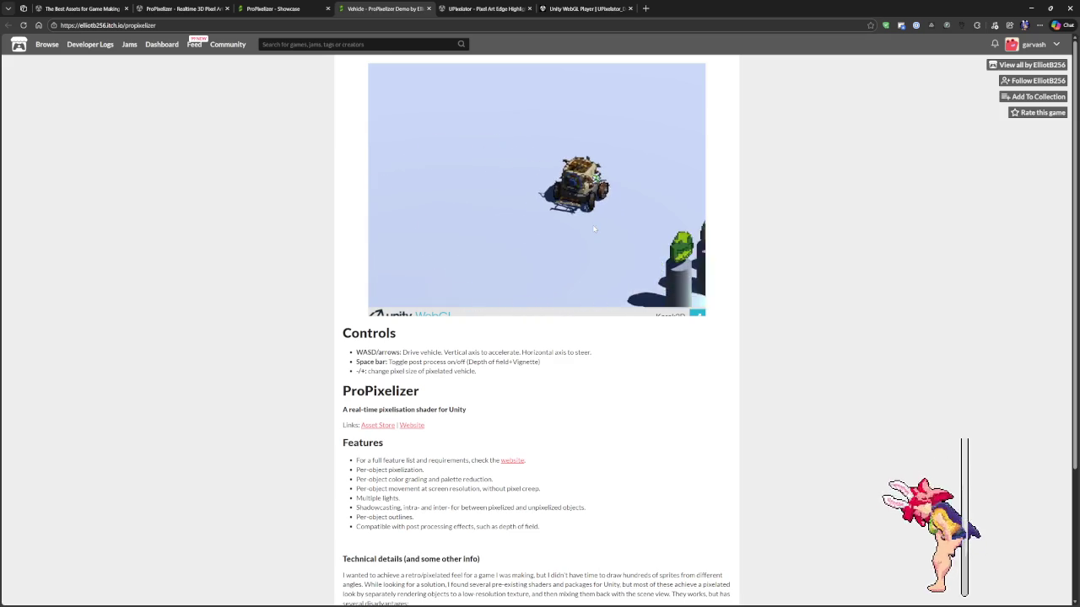
key(a)
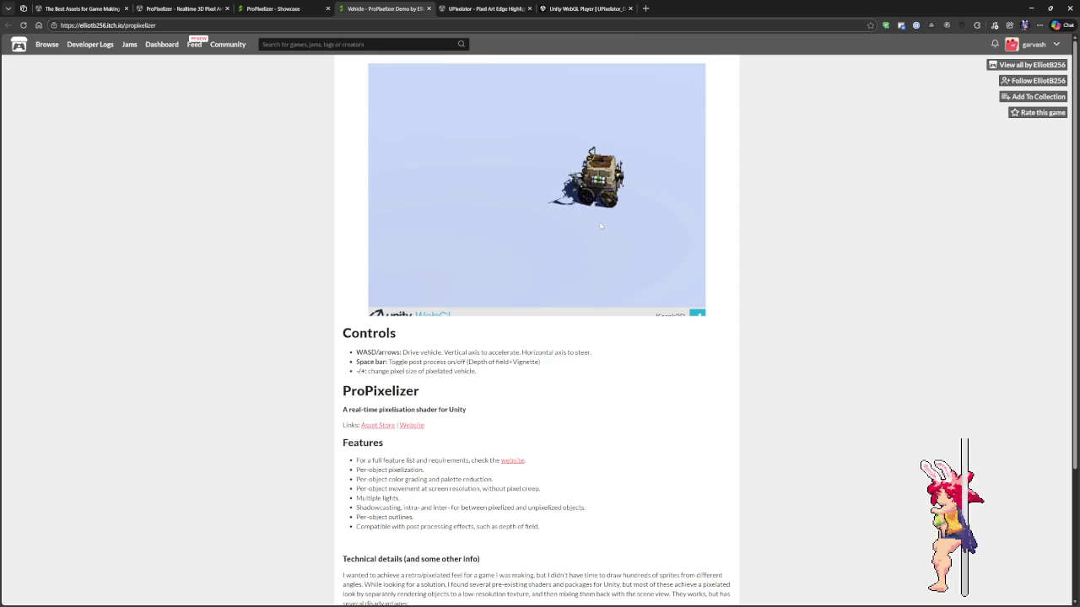
key(d)
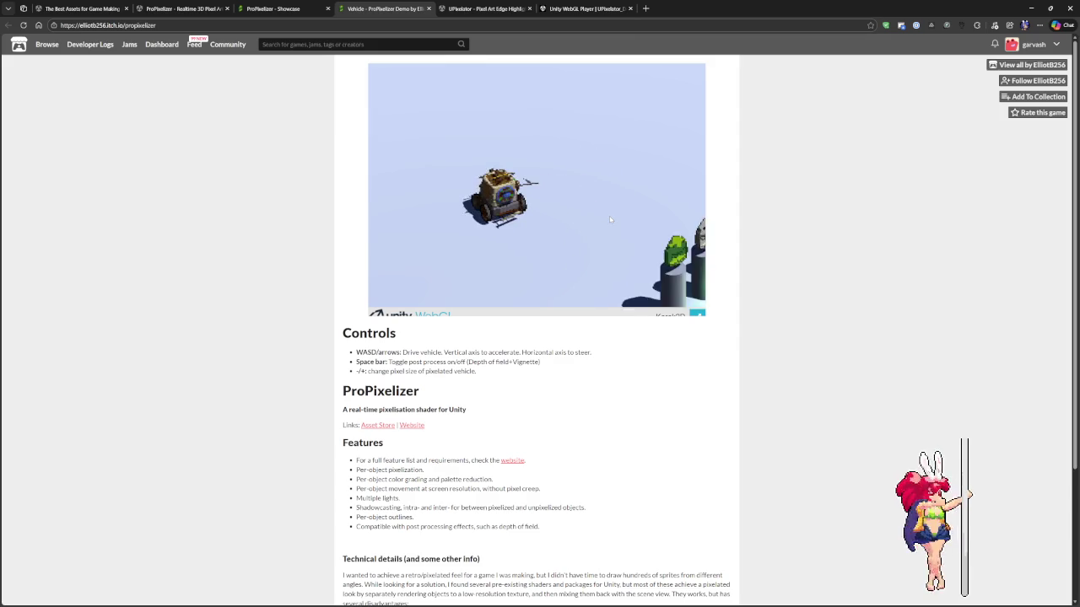
key(w)
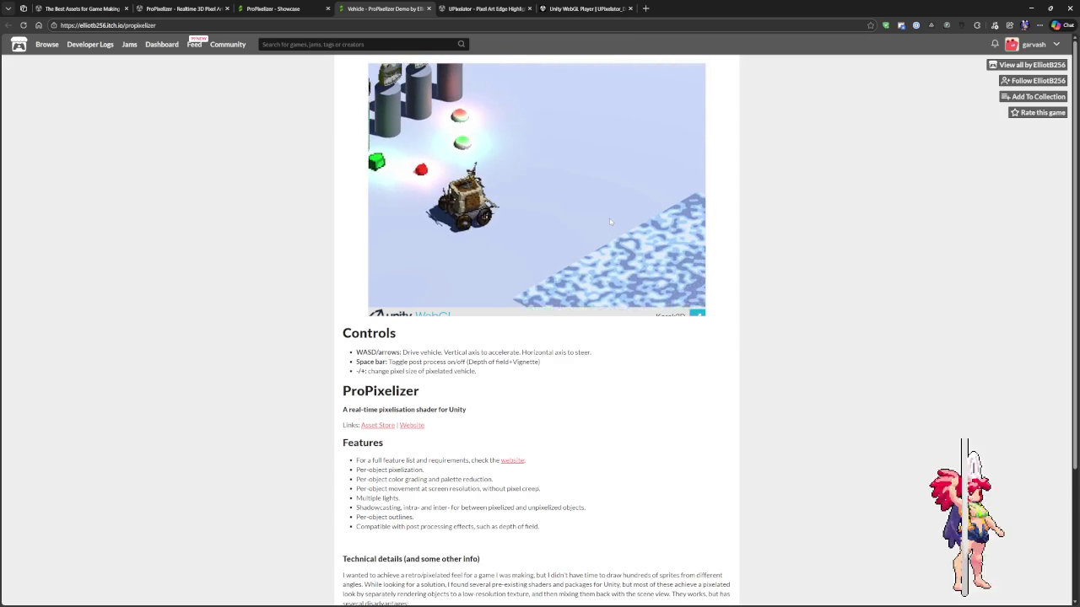
key(a)
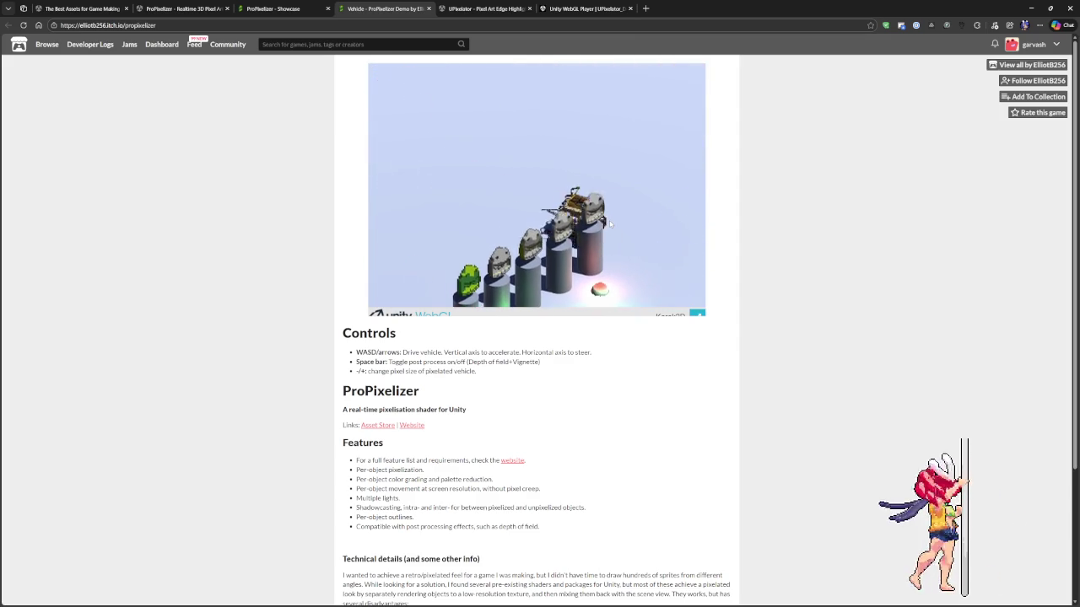
key(a)
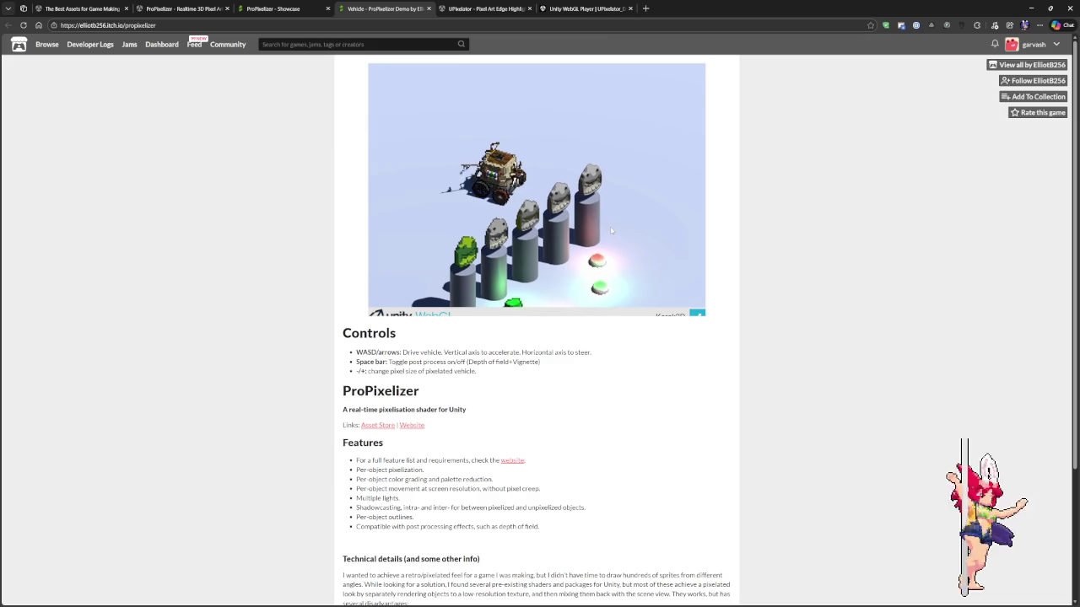
key(a)
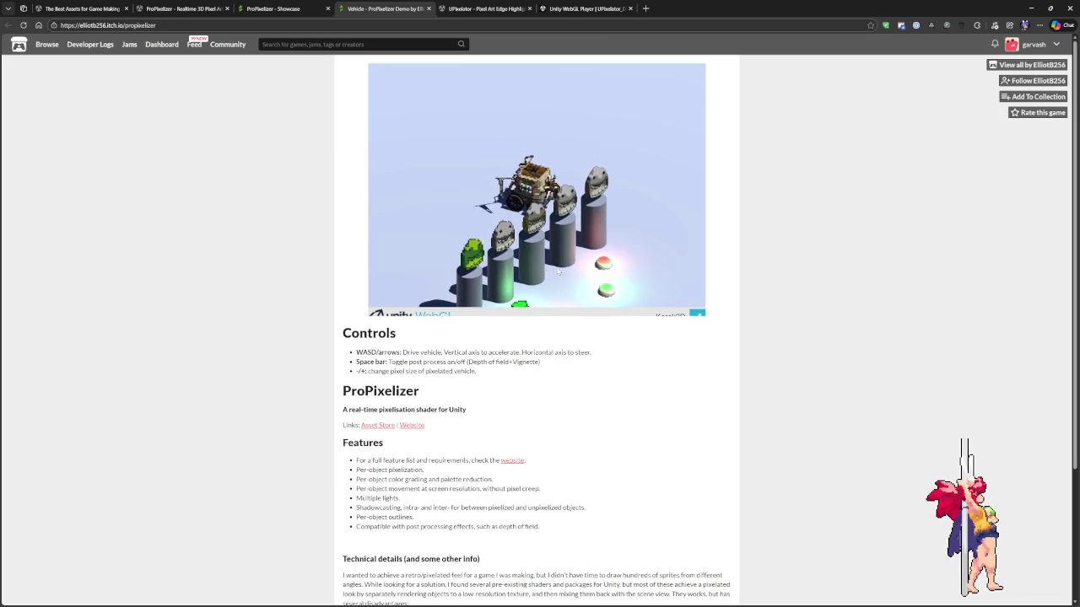
Turn off vignette and depth of field, drive onto the snowy area, then close the demo.
key(space)
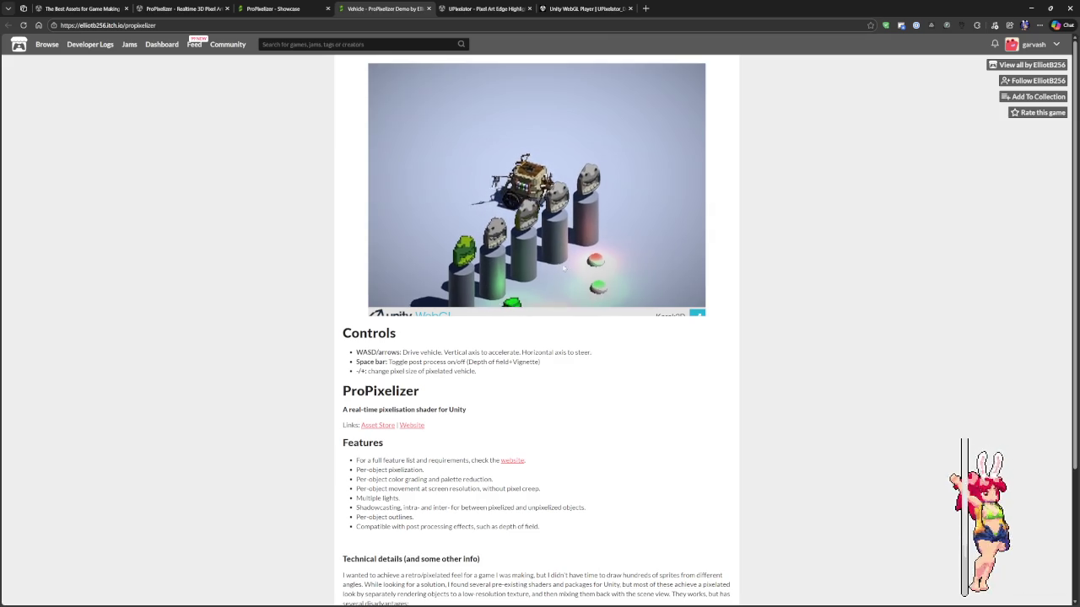
key(w)
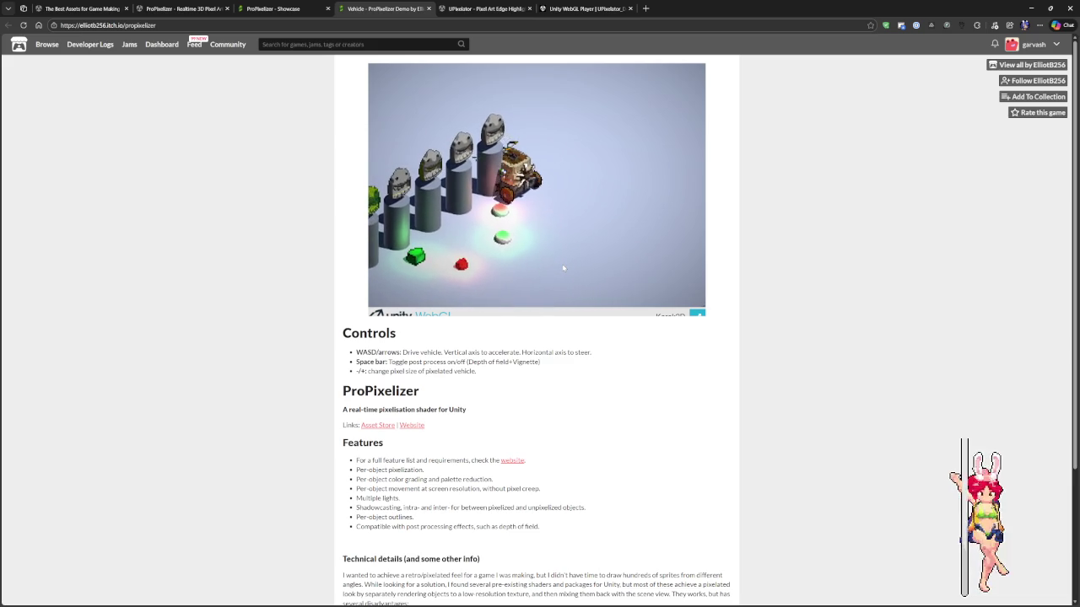
key(space)
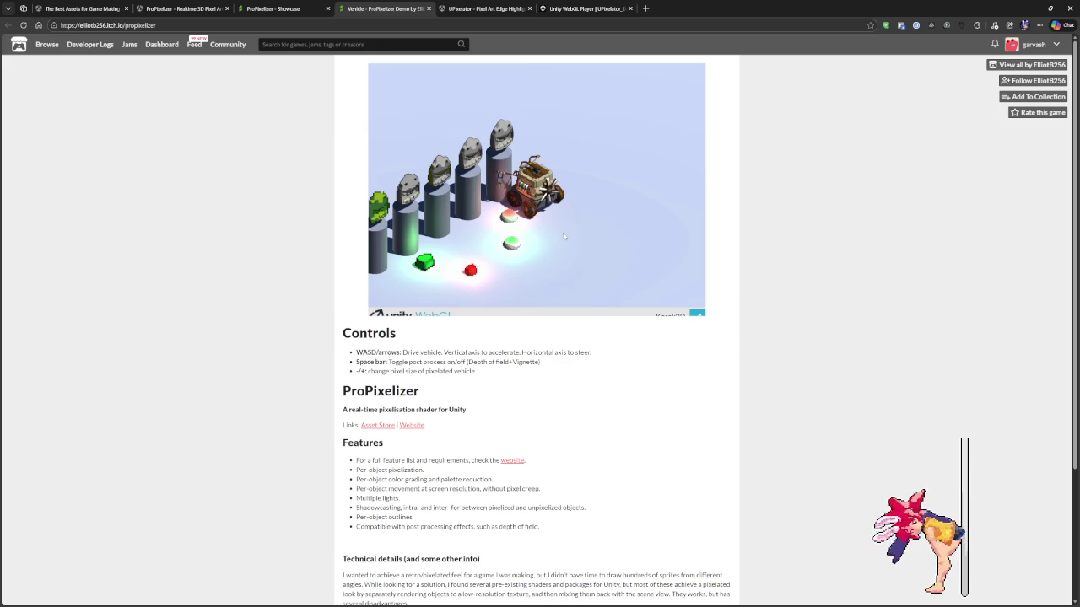
key(w)
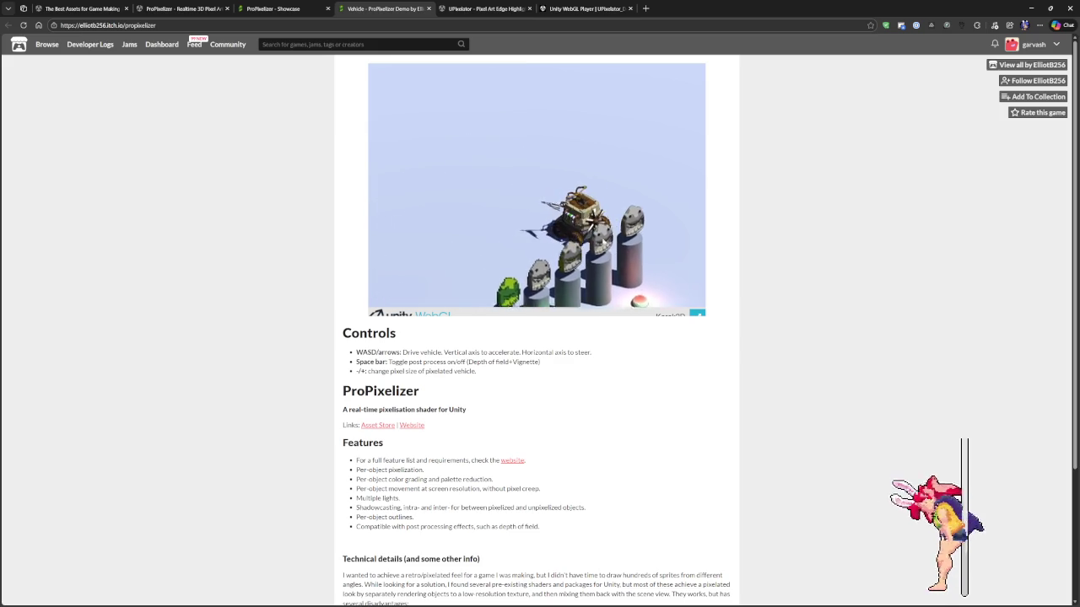
key(a)
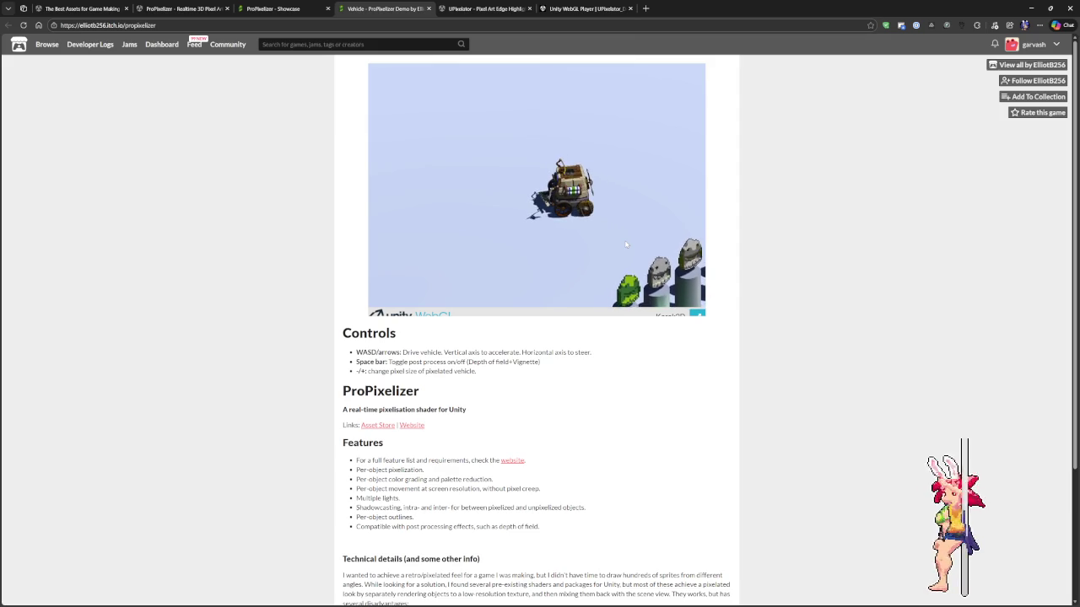
key(a)
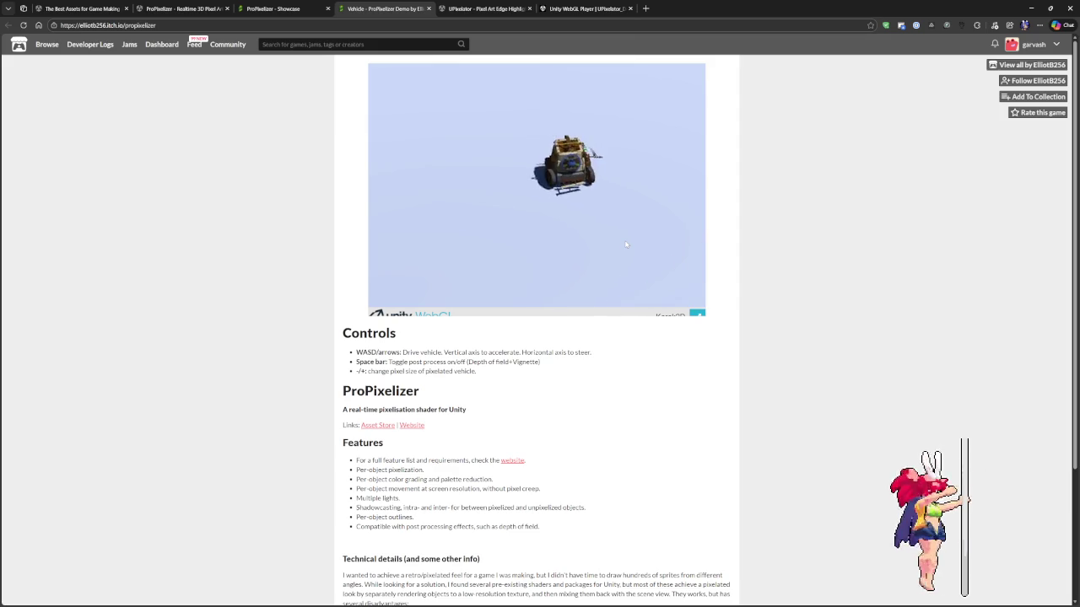
key(d)
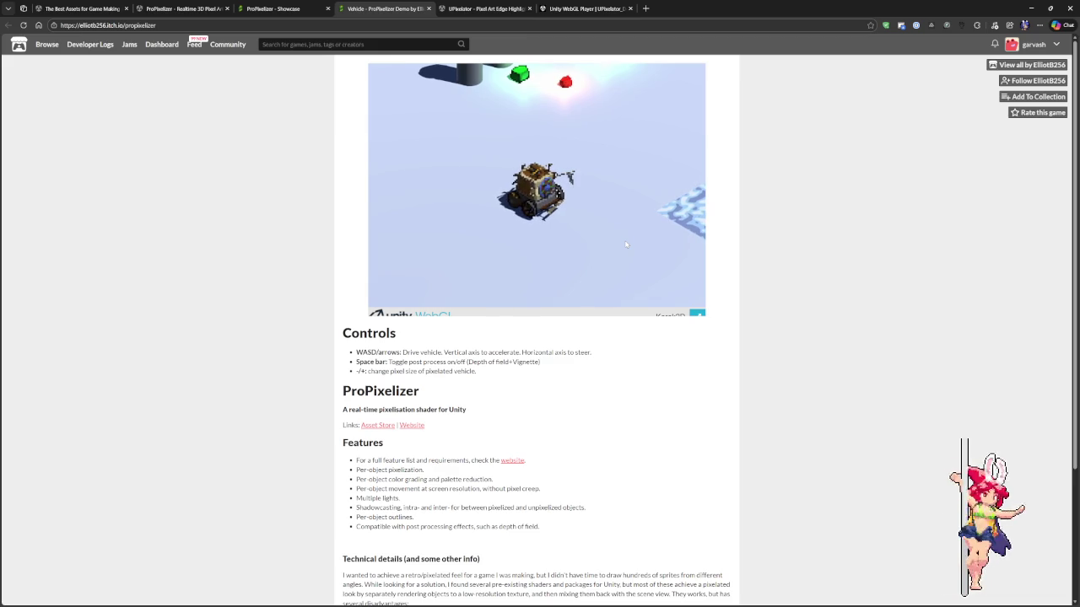
key(w)
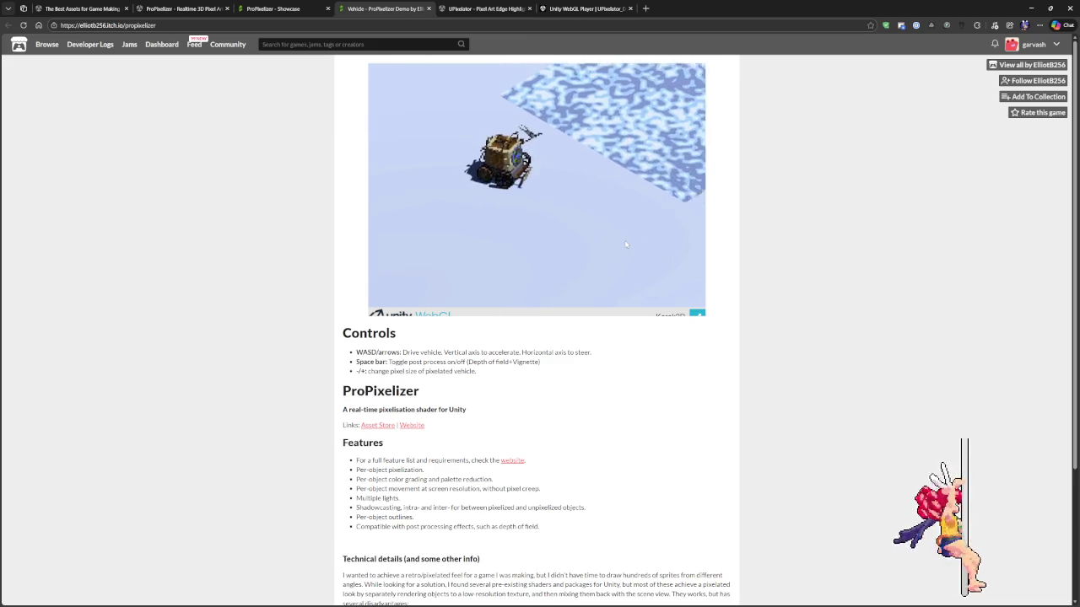
key(a)
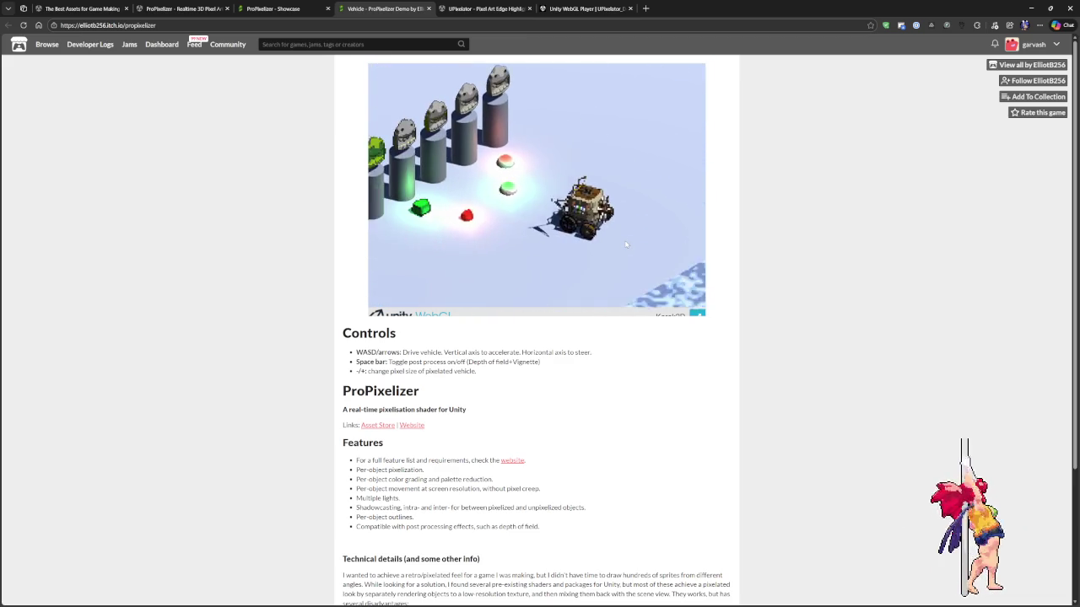
key(w)
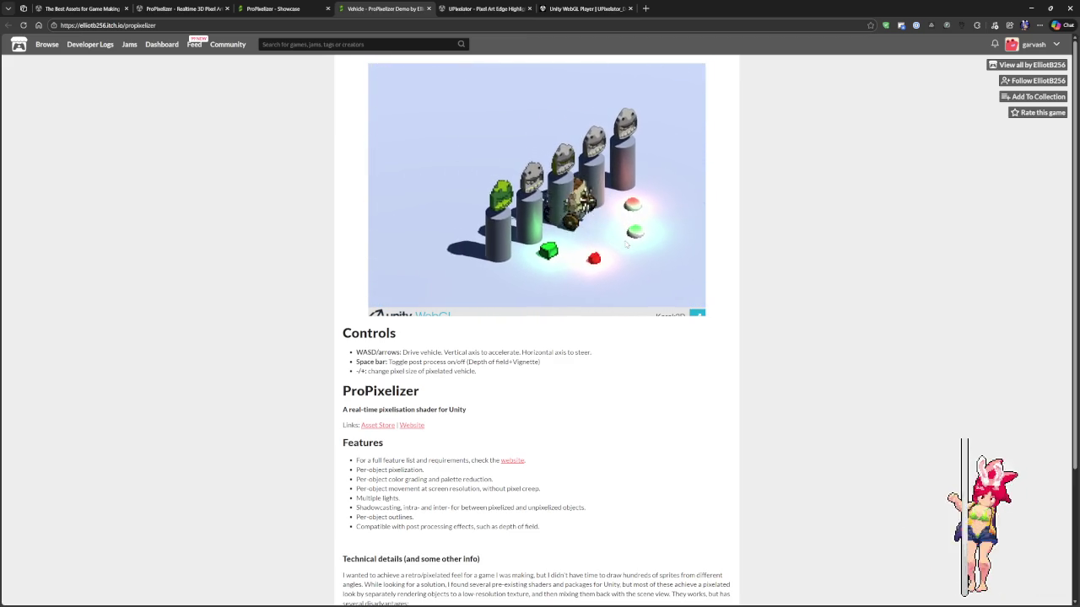
key(s)
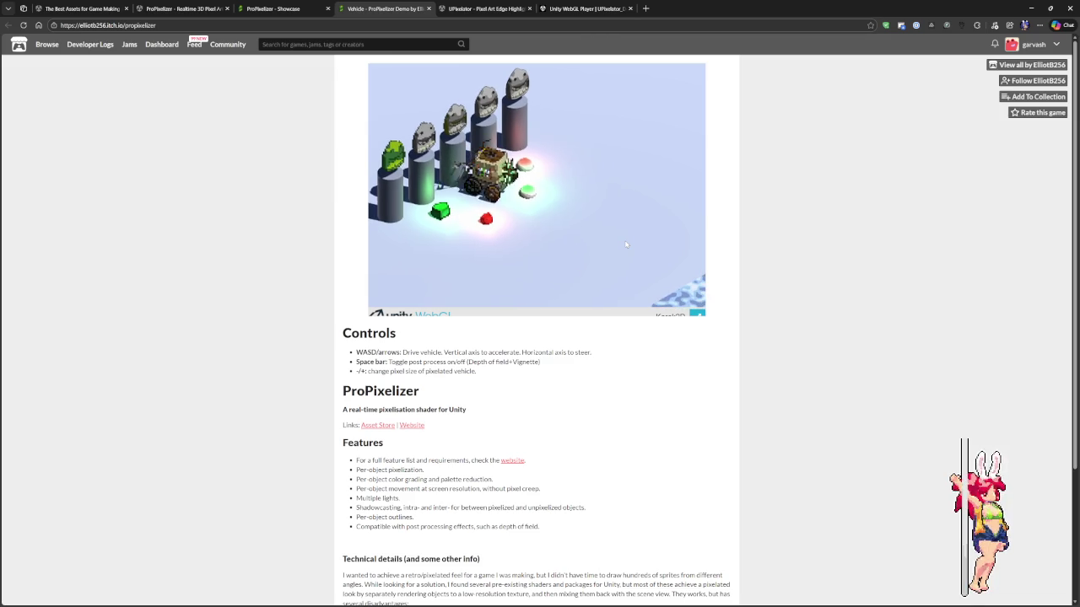
key(s)
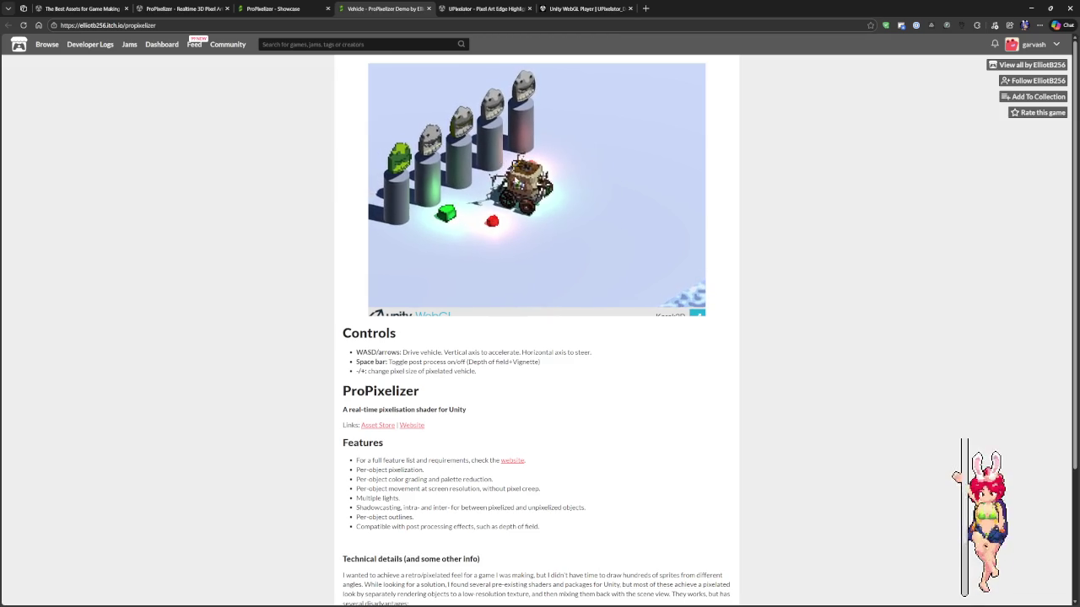
click(428, 8)
click(398, 7)
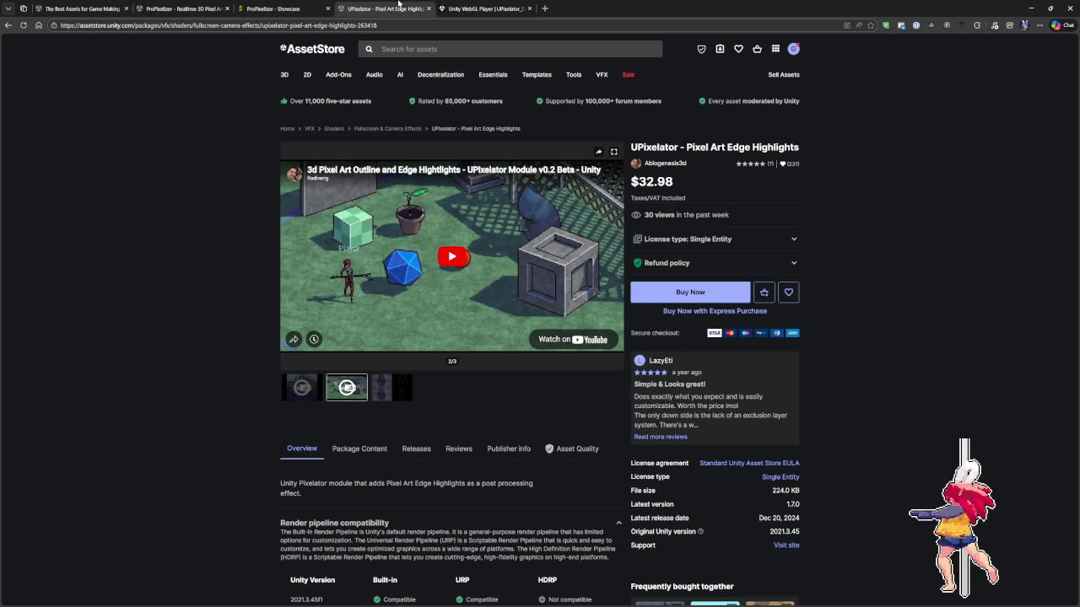
In the UPixelator WebGL demo, swing the staff twice, run left and orbit/zoom the camera.
click(482, 5)
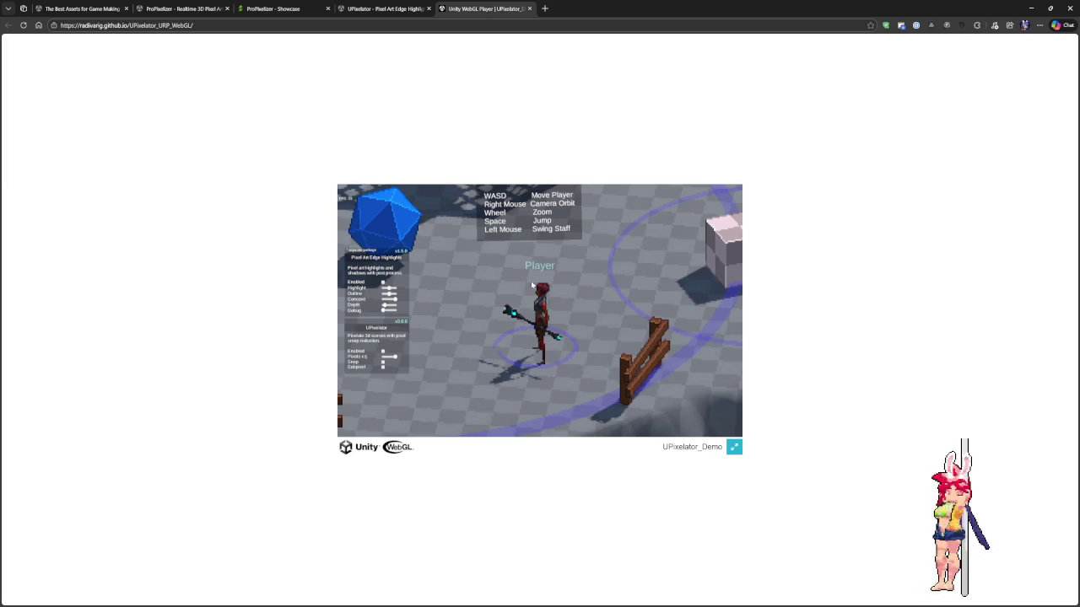
click(534, 333)
click(536, 333)
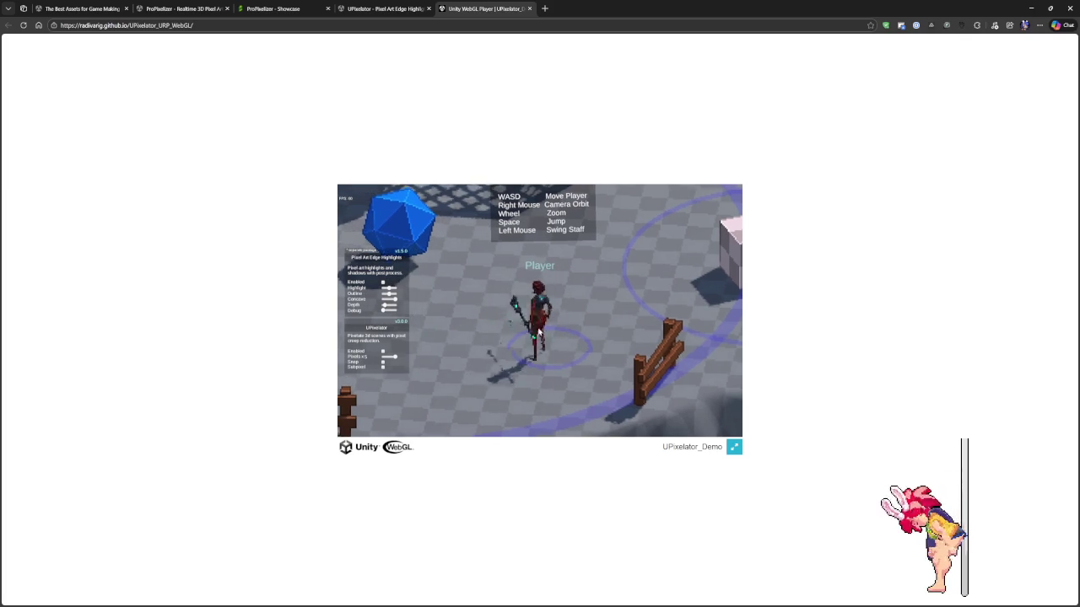
key(a)
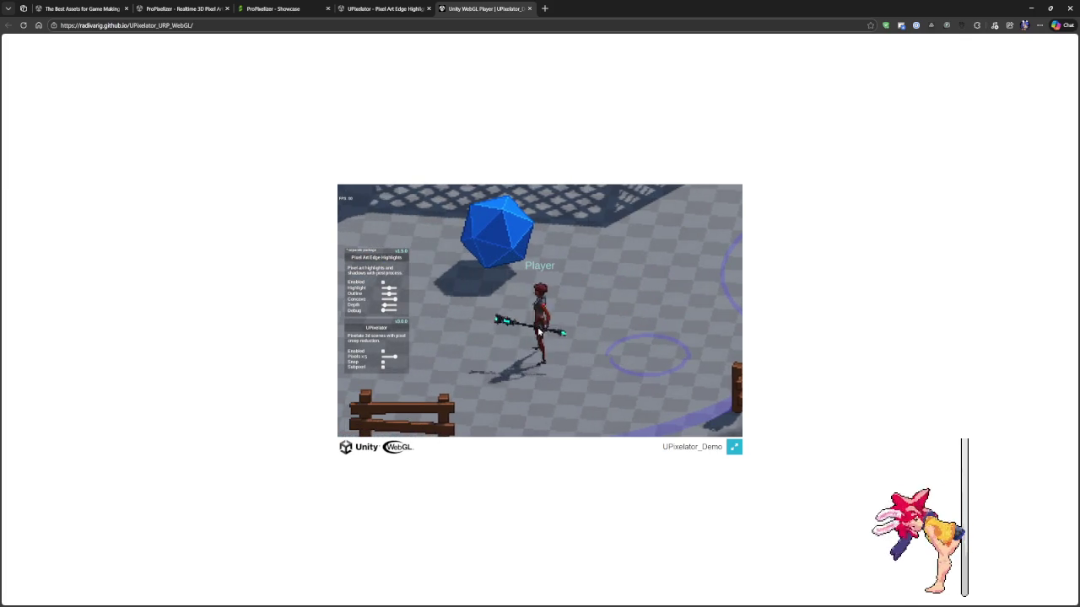
right_drag(539, 334, 539, 332)
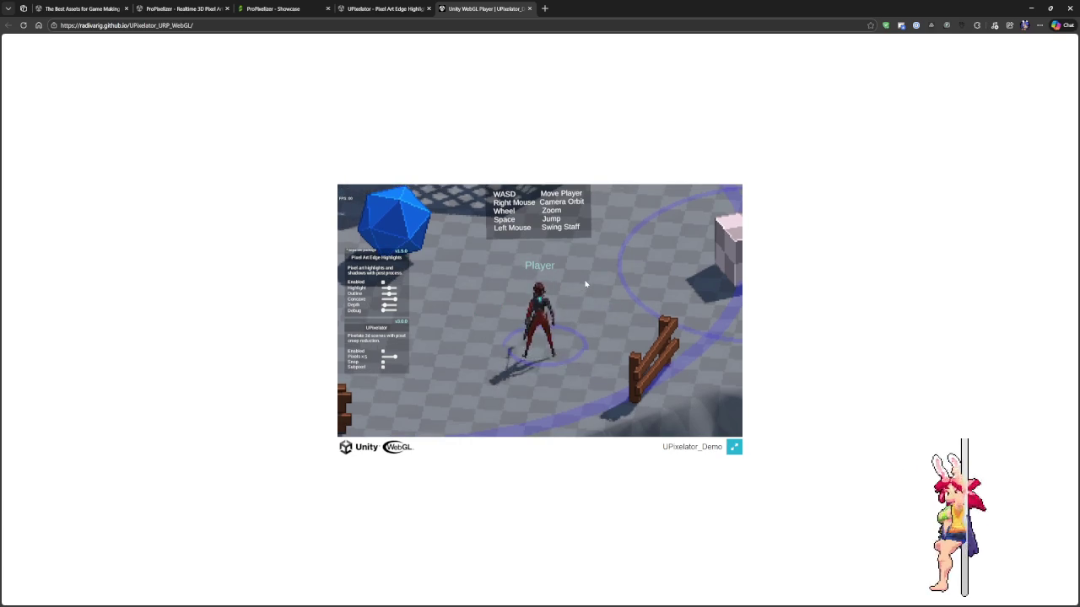
scroll(586, 284, down, 5)
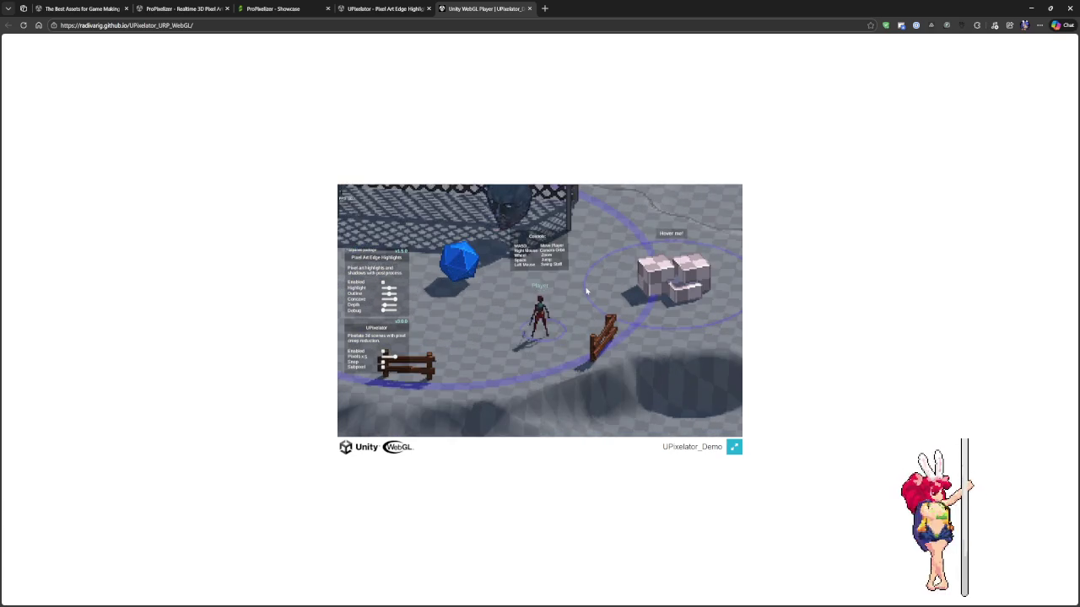
scroll(586, 291, up, 5)
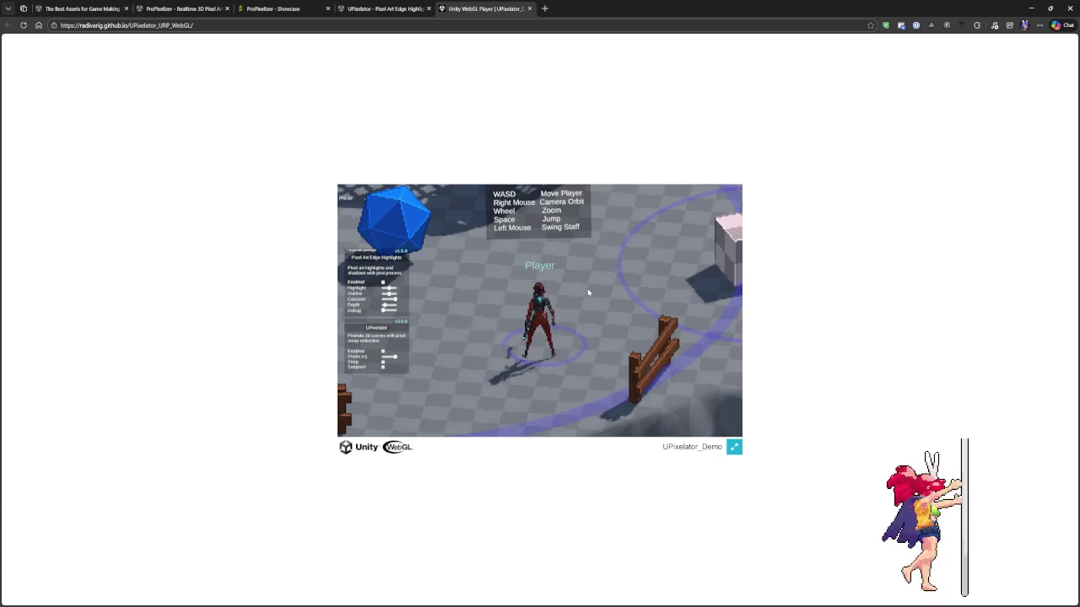
scroll(588, 292, down, 3)
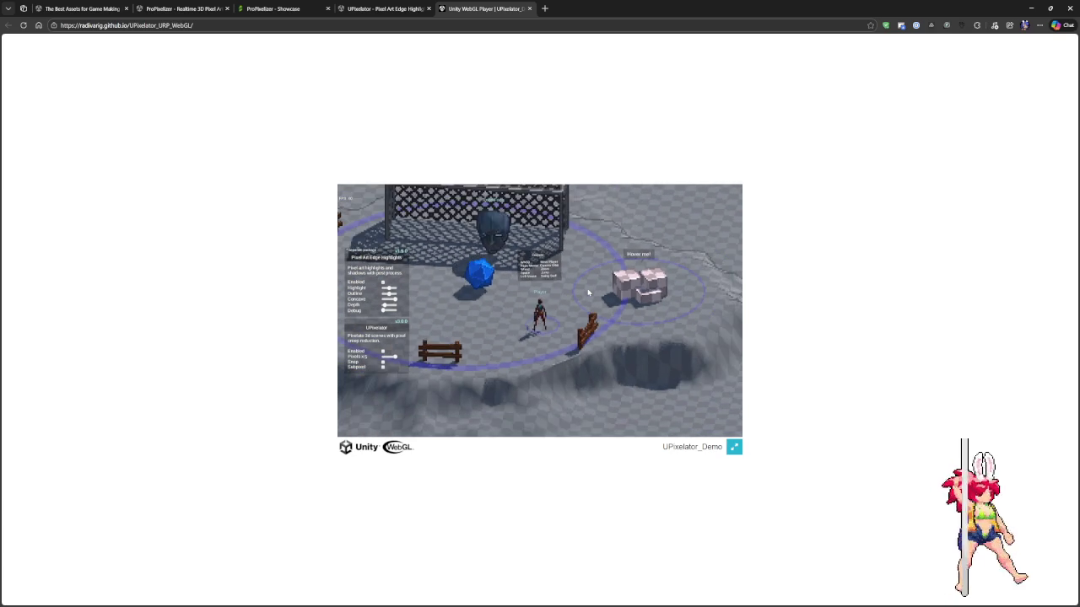
scroll(588, 292, up, 4)
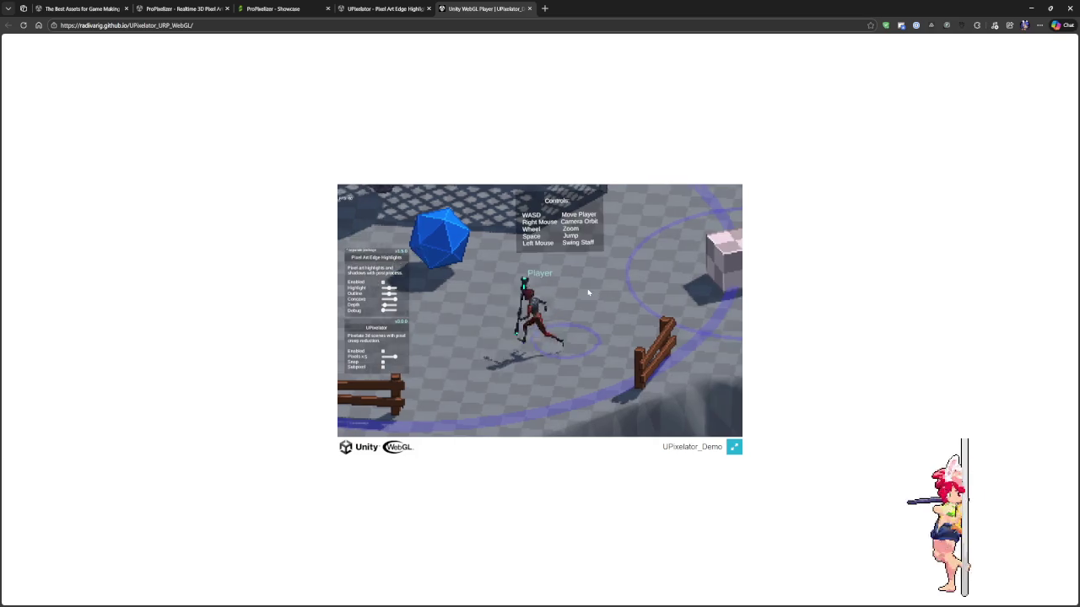
Run the player into the cage around the robot head and icosahedron.
key(w)
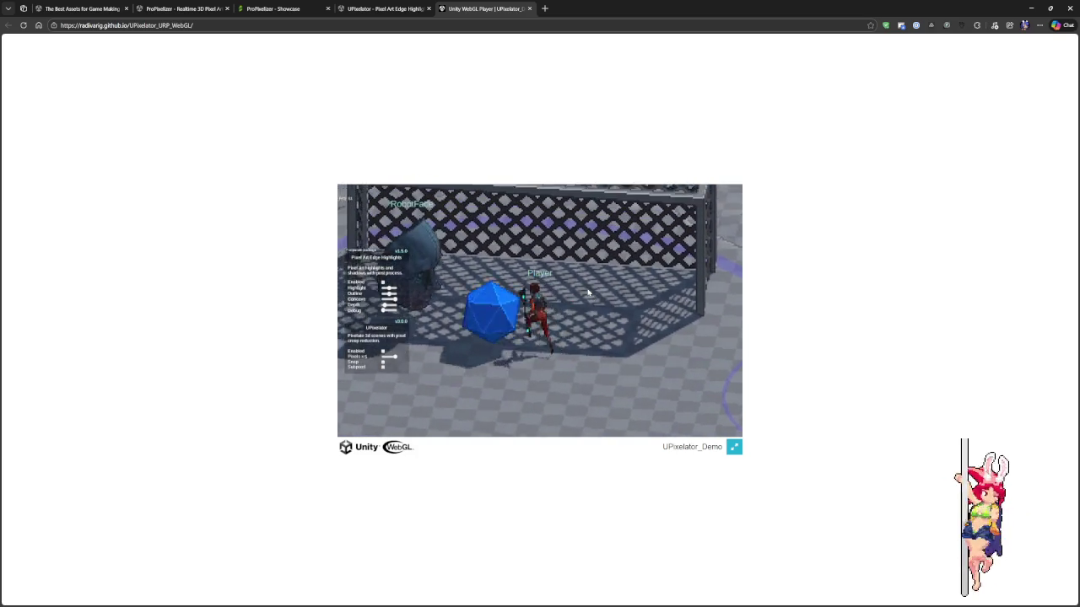
key(w)
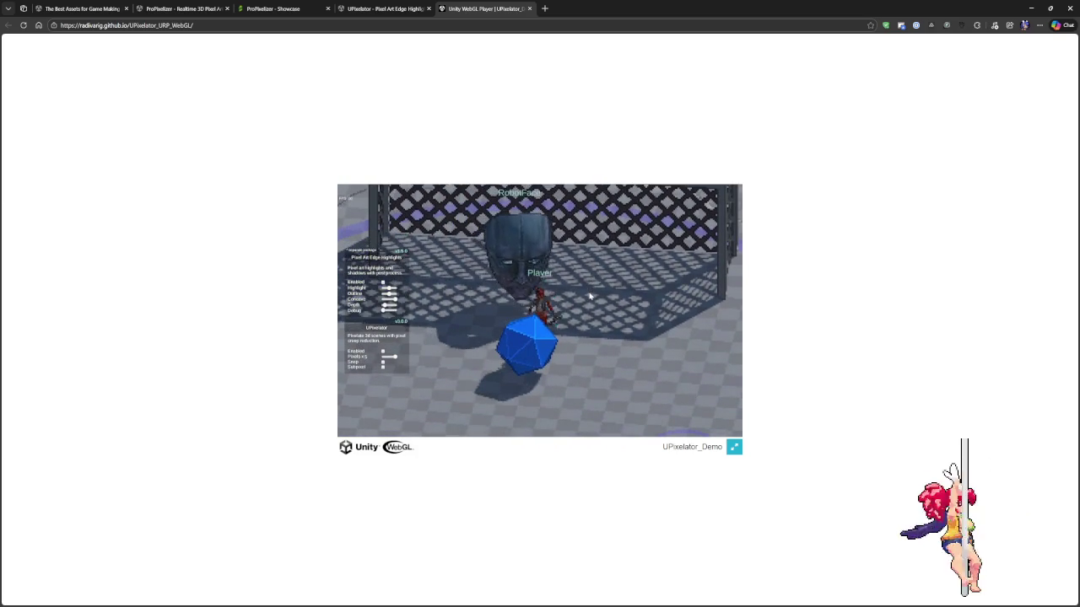
key(a)
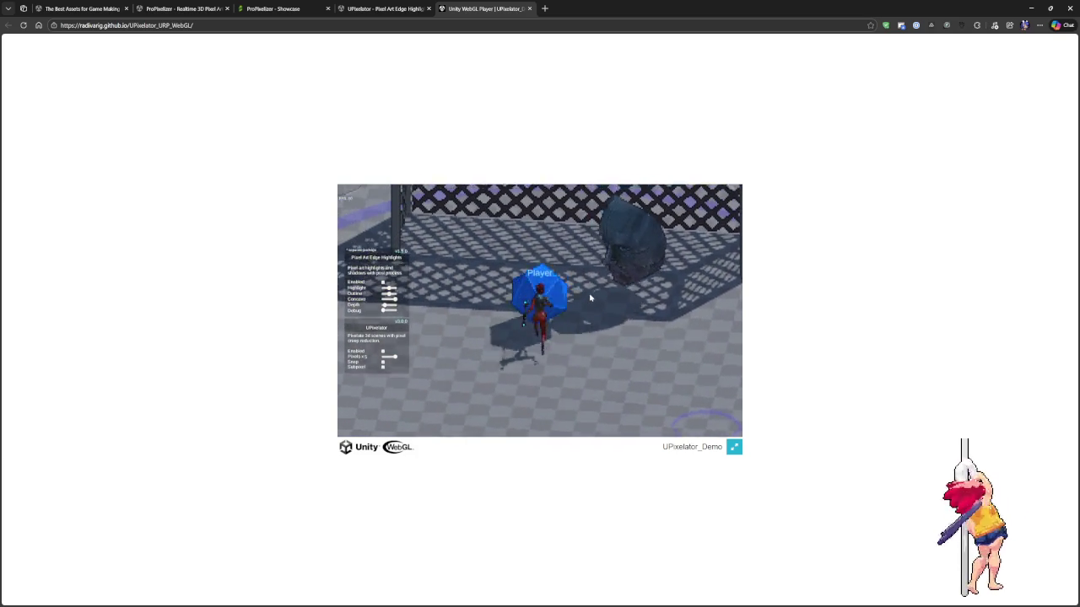
key(a)
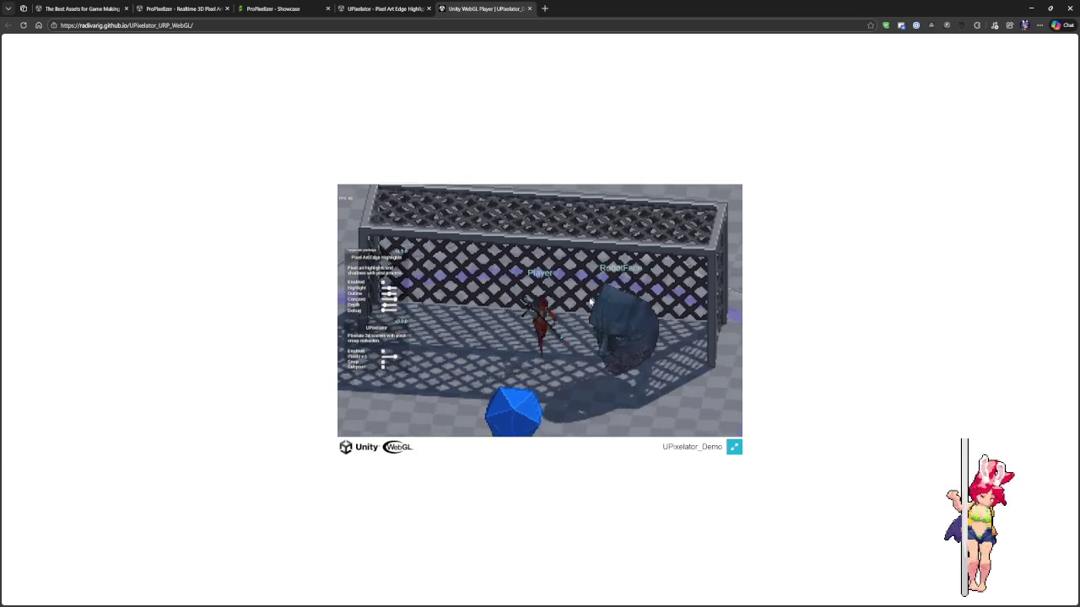
key(a)
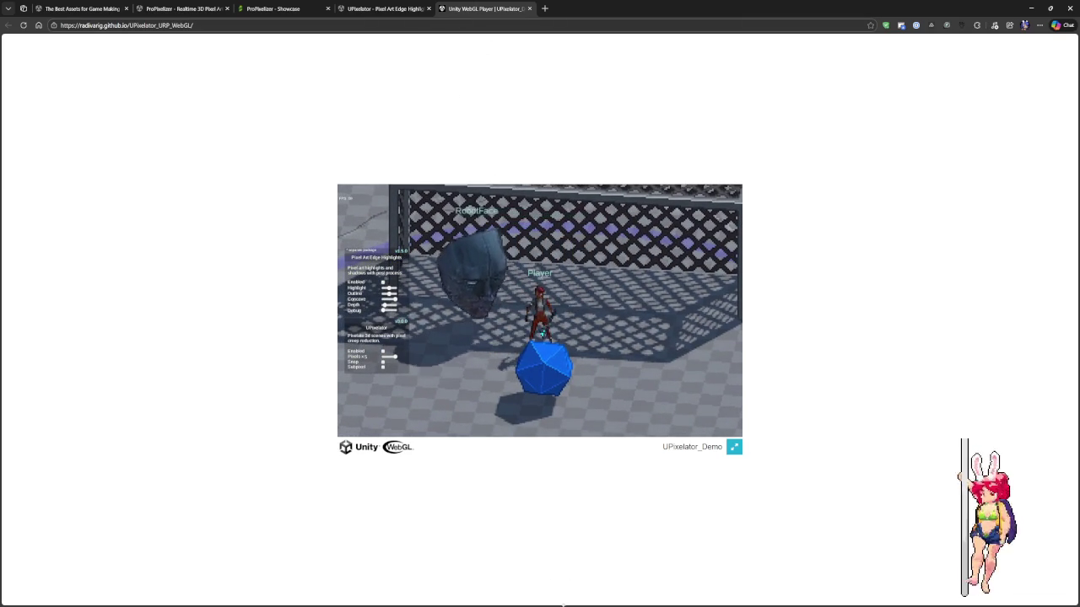
Scroll the pixel render search results, then close the browser window.
click(82, 8)
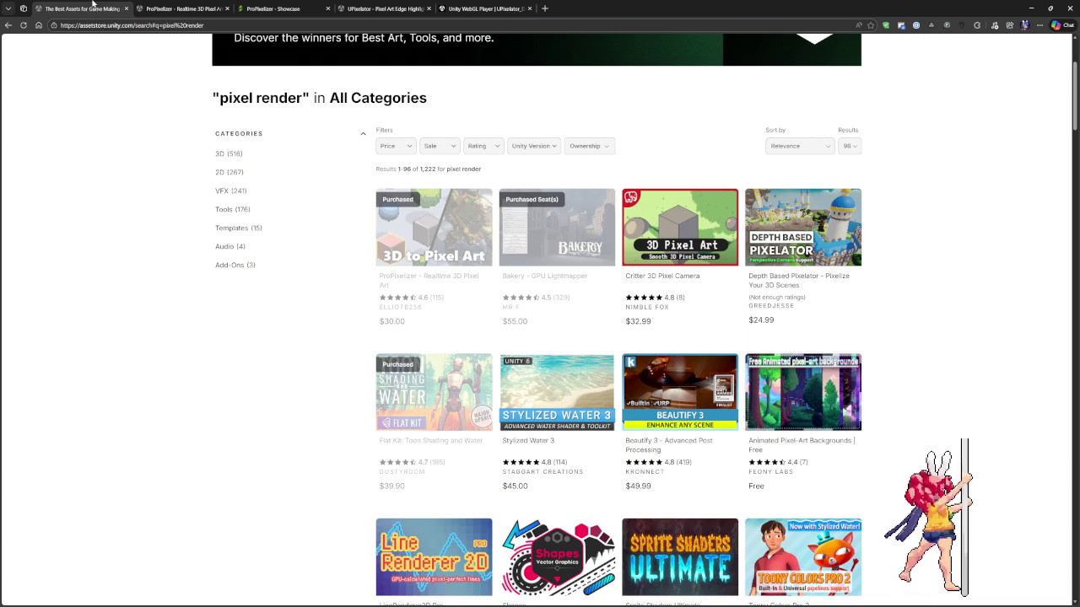
scroll(556, 253, down, 2)
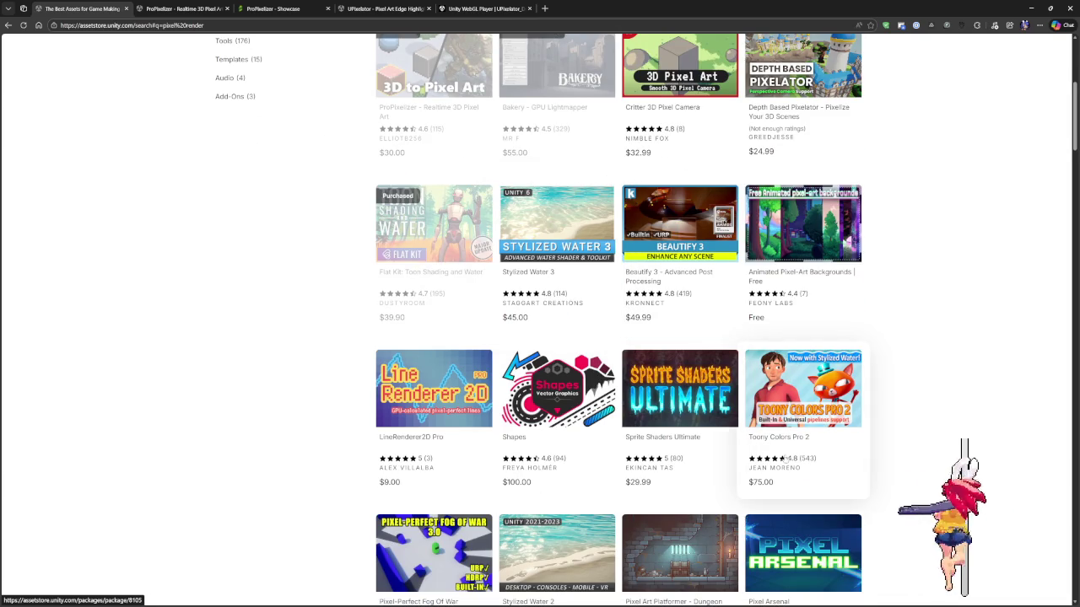
scroll(1016, 254, down, 2)
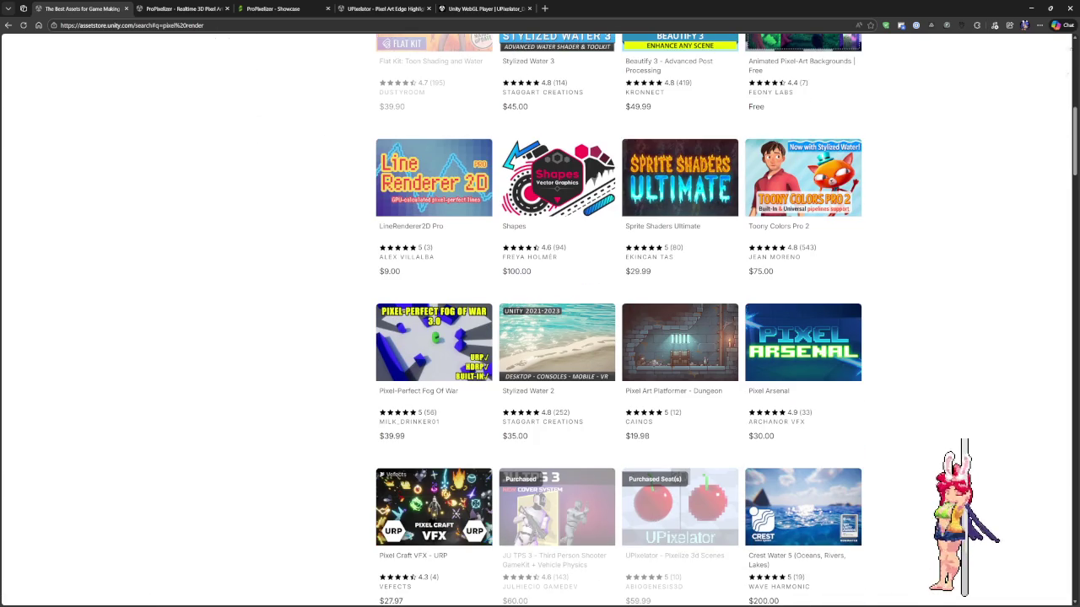
click(1070, 9)
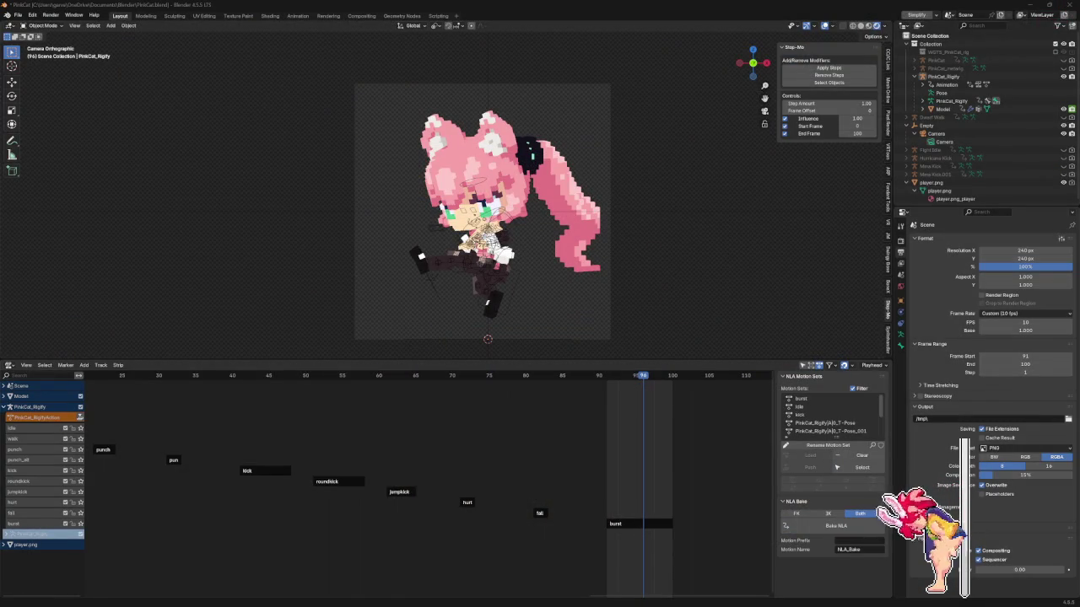